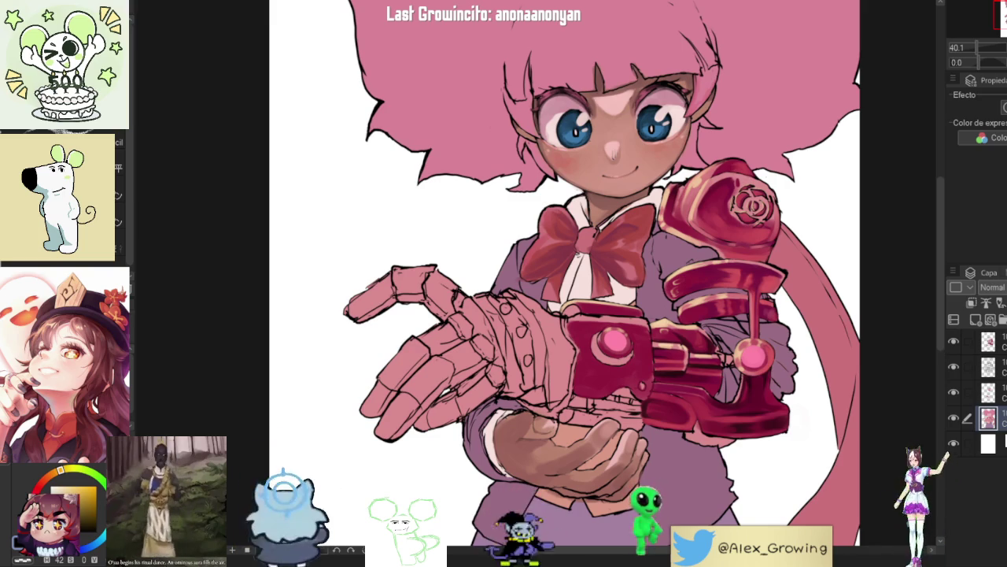
Step: Hide and re-show the flat colour, background and line-art layers to compare them
left_click(956, 426)
left_click(956, 425)
left_click(956, 426)
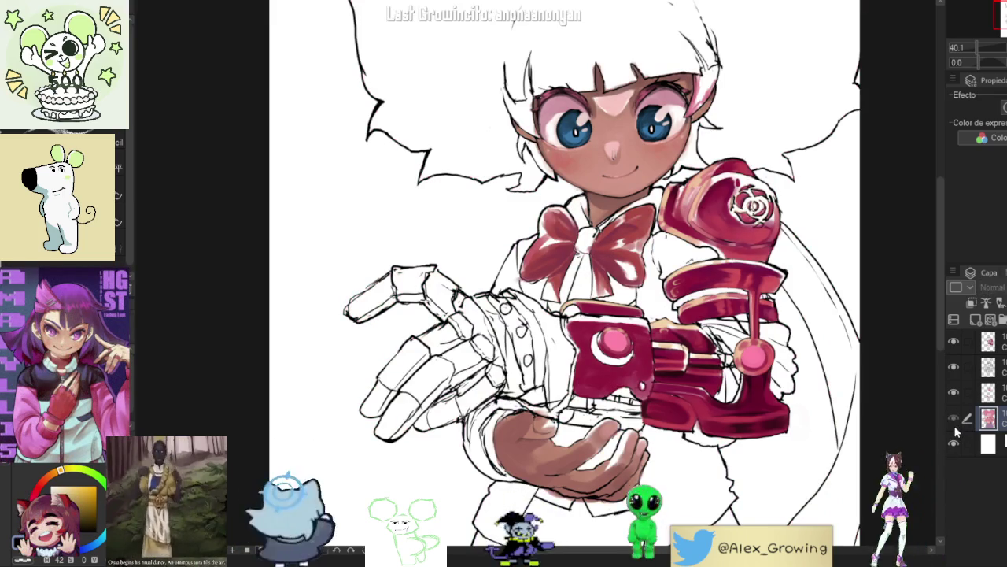
left_click(955, 426)
left_click(955, 426)
left_click(954, 443)
left_click(953, 367)
left_click(953, 368)
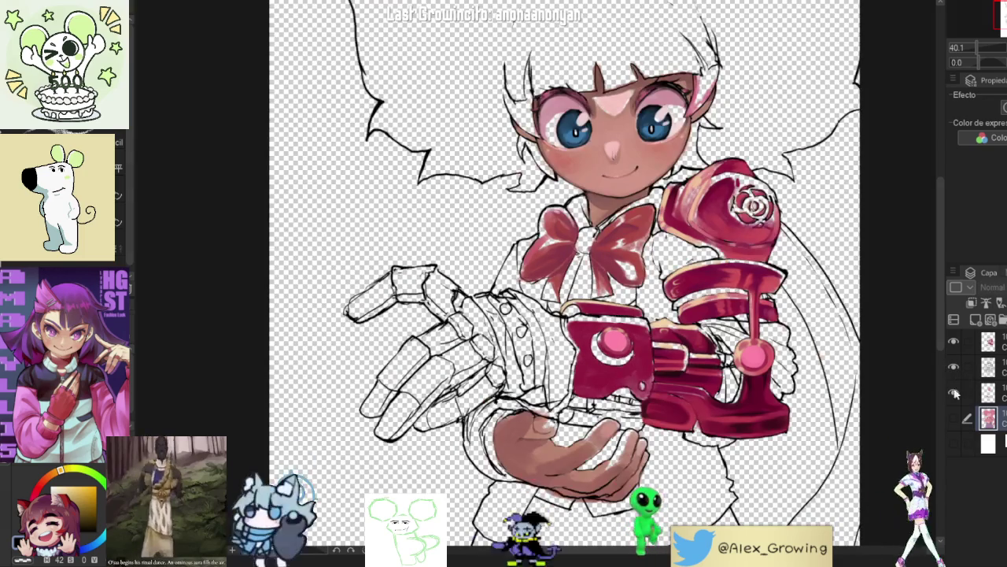
left_click(952, 366)
left_click(953, 368)
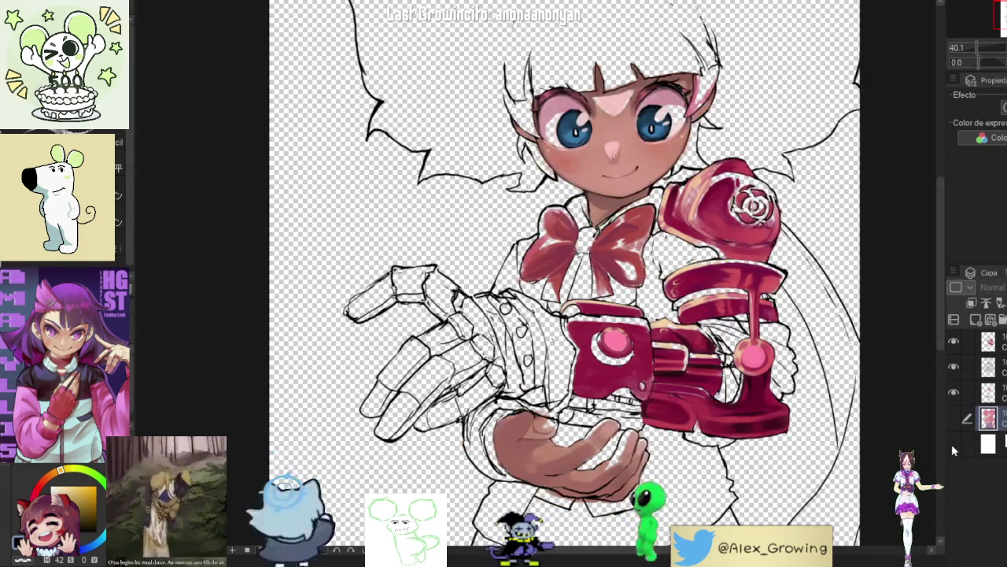
left_click(954, 443)
left_click(953, 418)
Step: Toggle the shading layers and make the top layer active, comparing its arm colouring
left_click(953, 392)
left_click(953, 392)
left_click(952, 340)
left_click(953, 341)
left_click(993, 340)
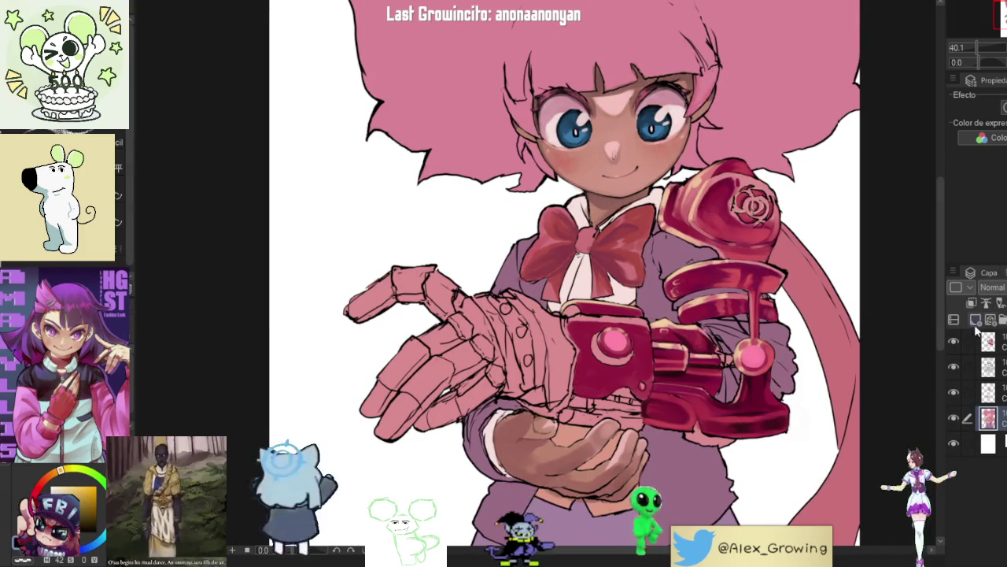
left_click(954, 341)
left_click(954, 341)
left_click(954, 341)
left_click(954, 341)
Step: Pick a new colour and brighten the right edge of the girl's face beside her eye
key("ctrl+minus")
scroll(535, 315, "up", 5)
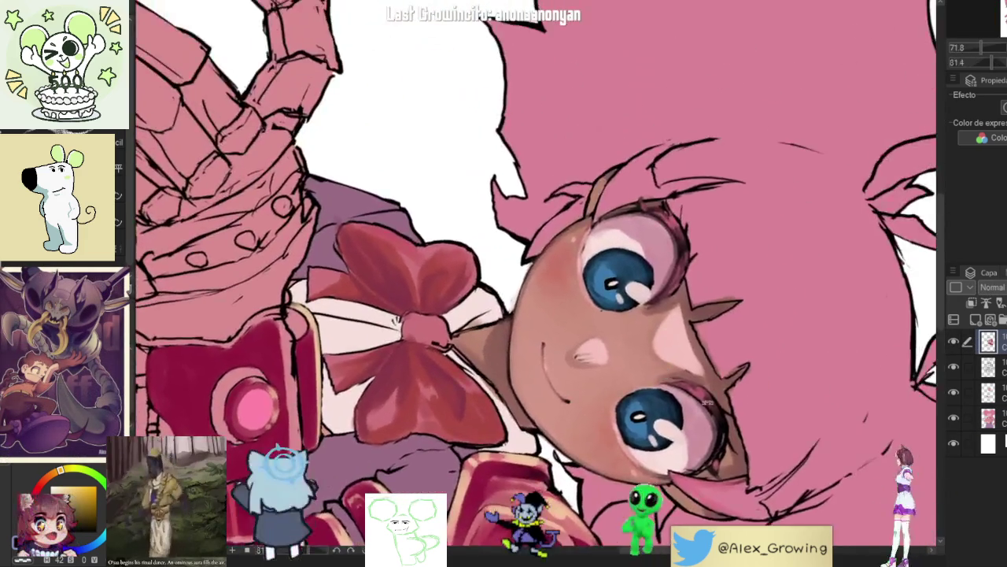
mouse_move(705, 403)
left_mouse_down()
mouse_move(719, 321)
mouse_move(673, 197)
left_mouse_up()
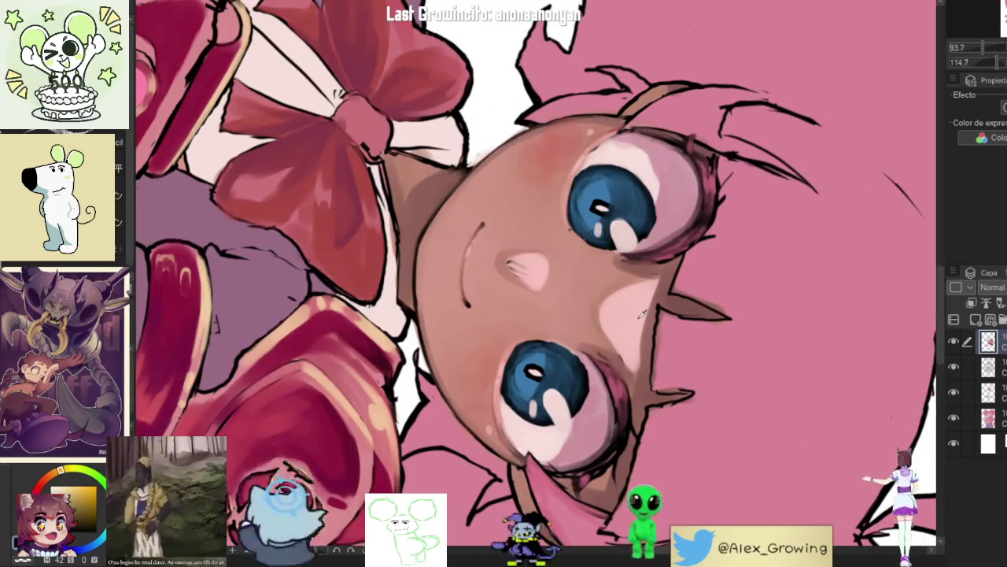
left_click(660, 371, "alt")
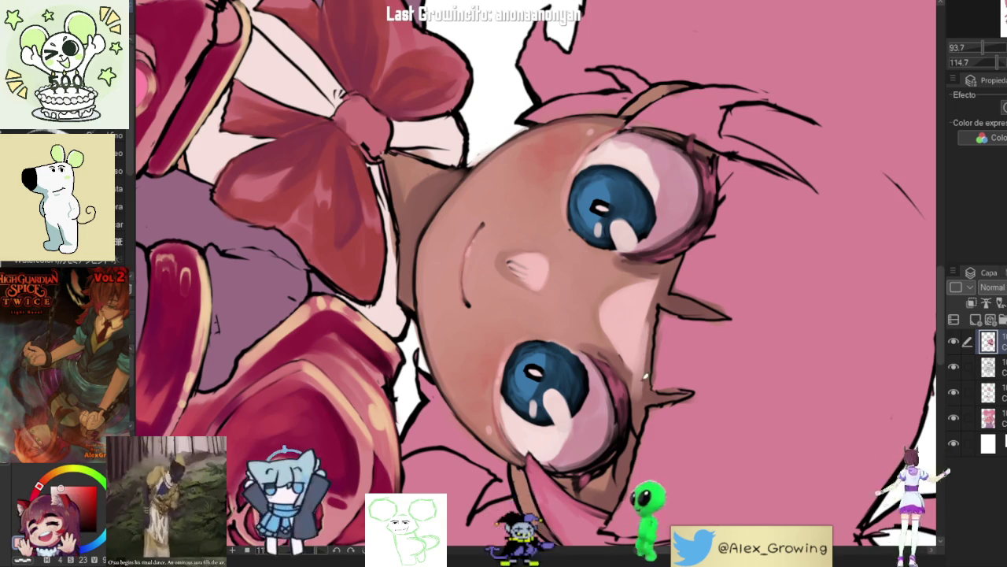
left_click_drag(650, 340, 667, 285)
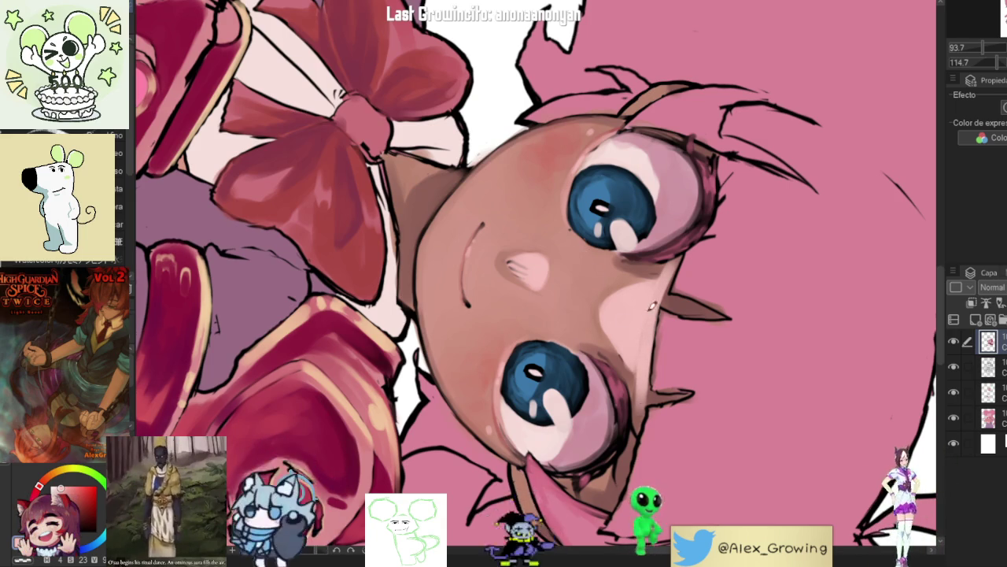
key("ctrl+0")
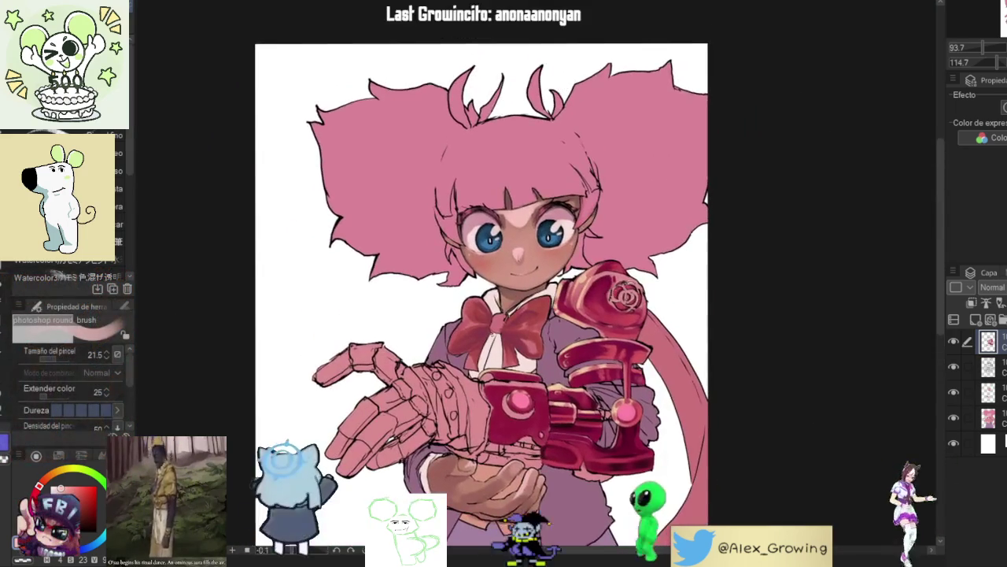
left_click_drag(638, 282, 656, 245)
left_click_drag(626, 294, 625, 244)
scroll(625, 244, "up", 5)
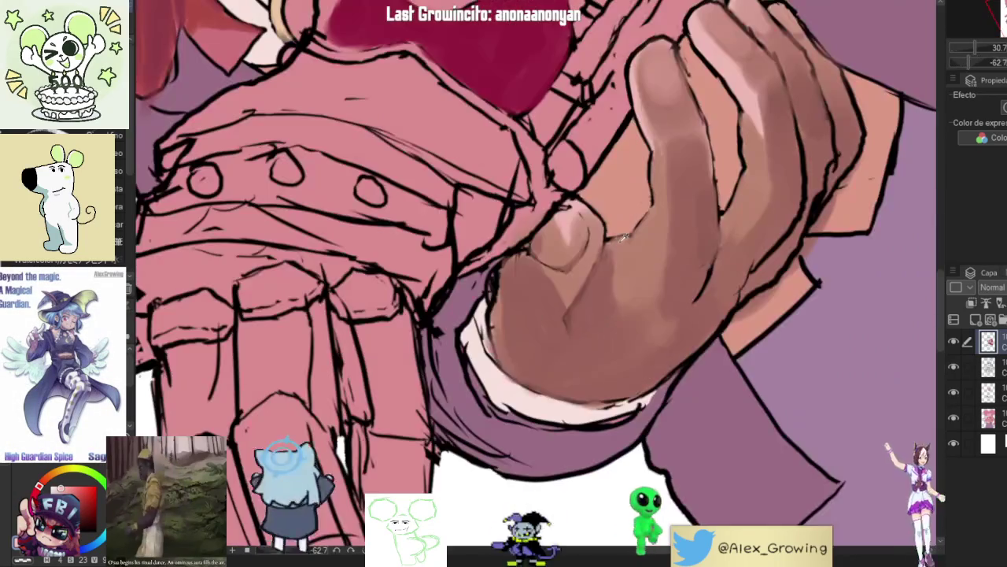
left_click_drag(574, 208, 605, 297)
scroll(605, 298, "up", 3)
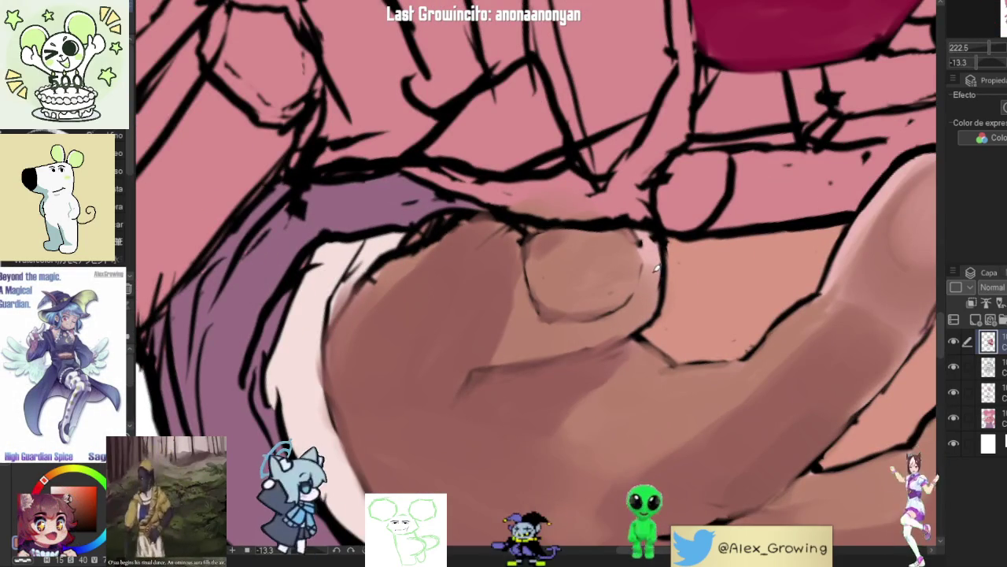
scroll(655, 238, "down", 6)
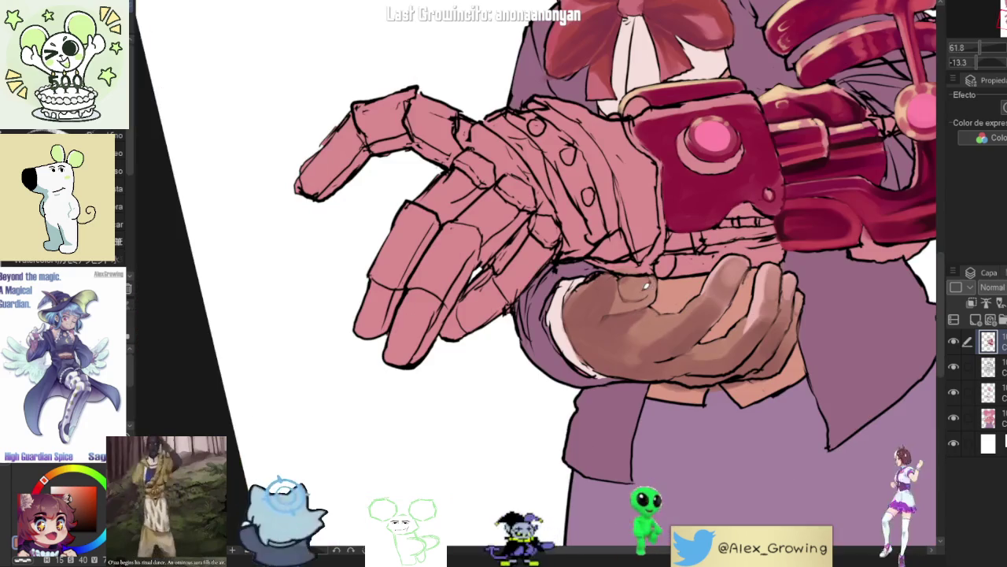
scroll(678, 269, "down", 5)
left_click_drag(679, 269, 643, 211)
scroll(643, 211, "up", 8)
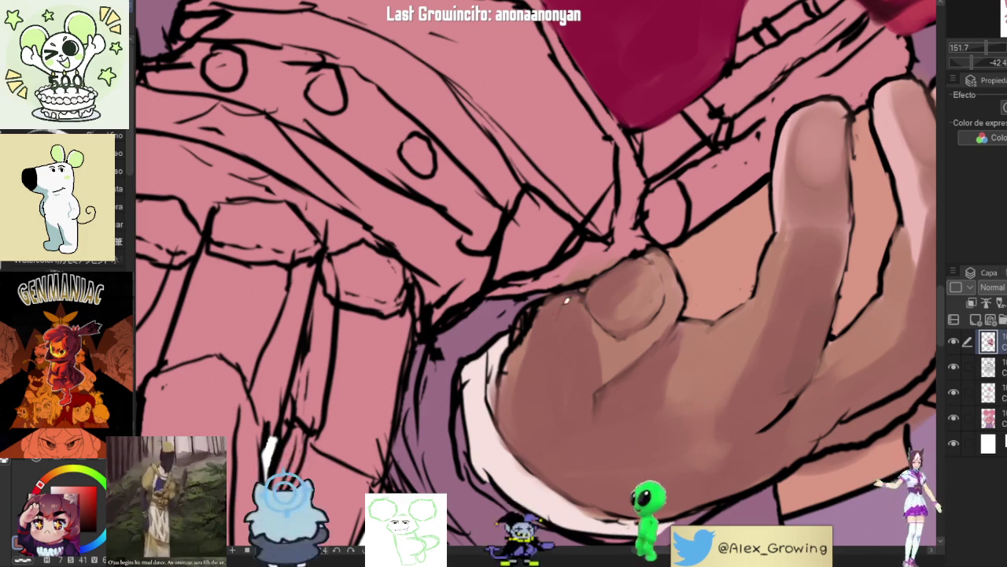
scroll(549, 375, "down", 8)
scroll(549, 375, "up", 9)
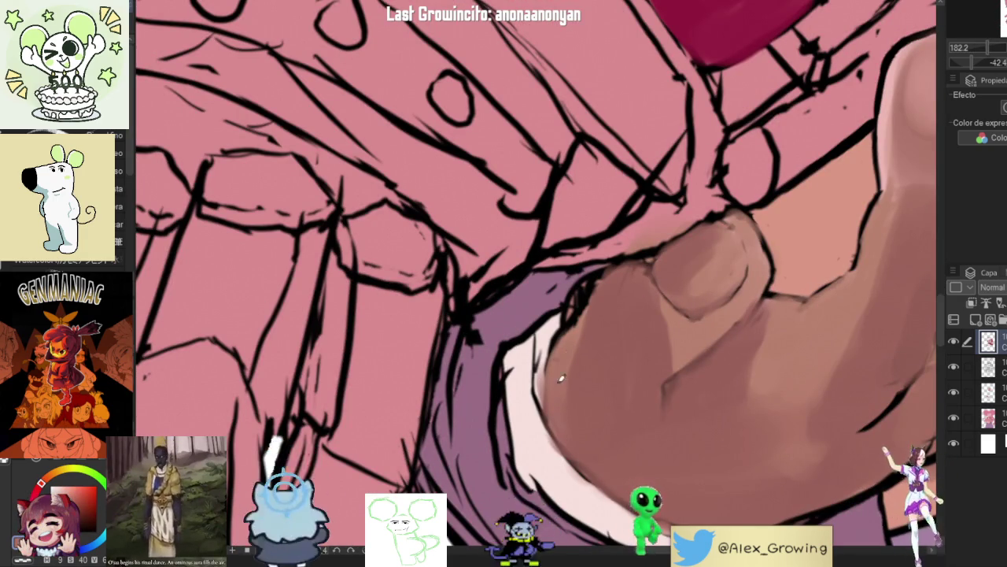
scroll(599, 339, "down", 8)
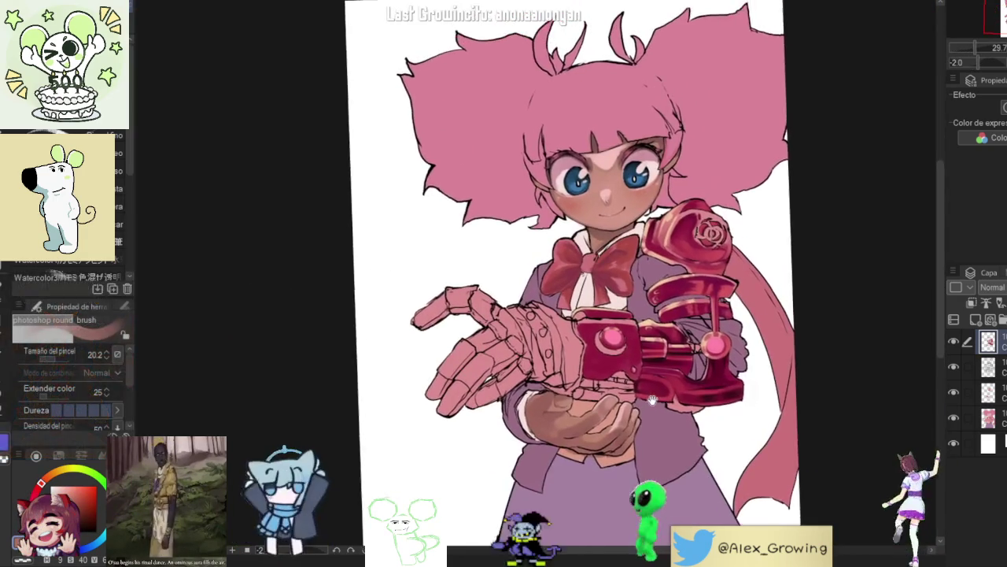
Step: Zoom onto the lower cannon and paint thin dark red strokes along its right edge
scroll(644, 402, "up", 8)
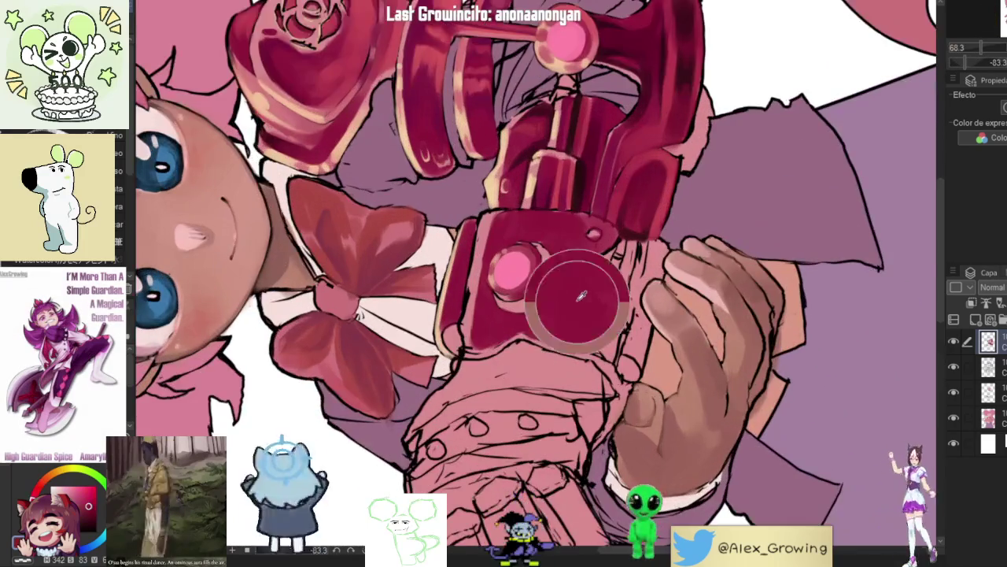
scroll(621, 251, "up", 5)
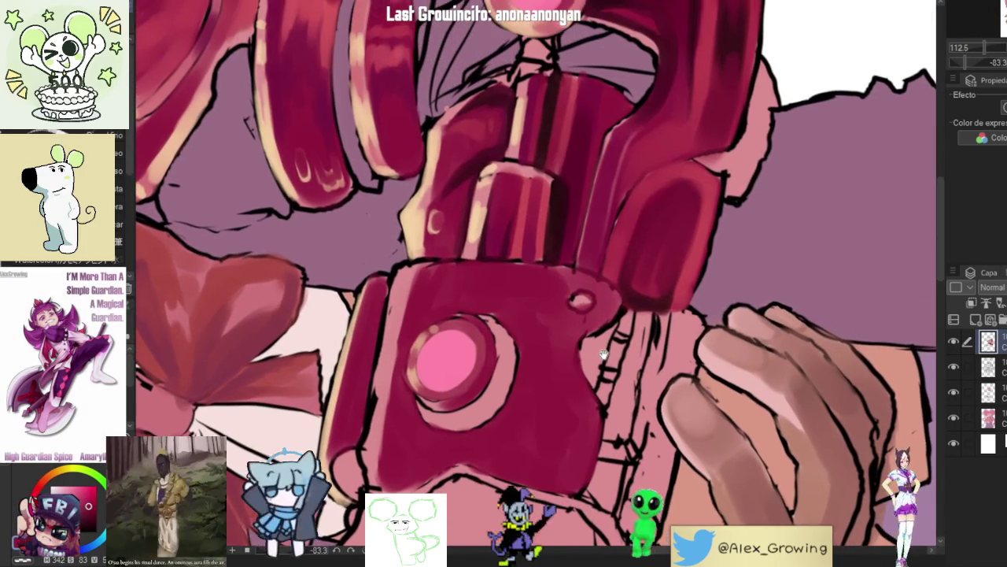
left_click_drag(603, 354, 626, 273)
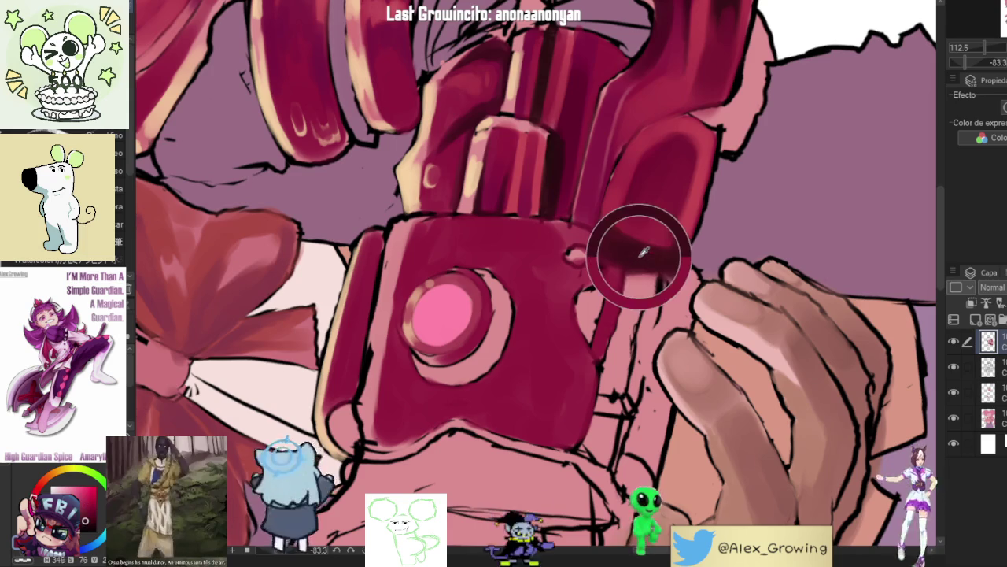
left_click_drag(592, 337, 587, 299)
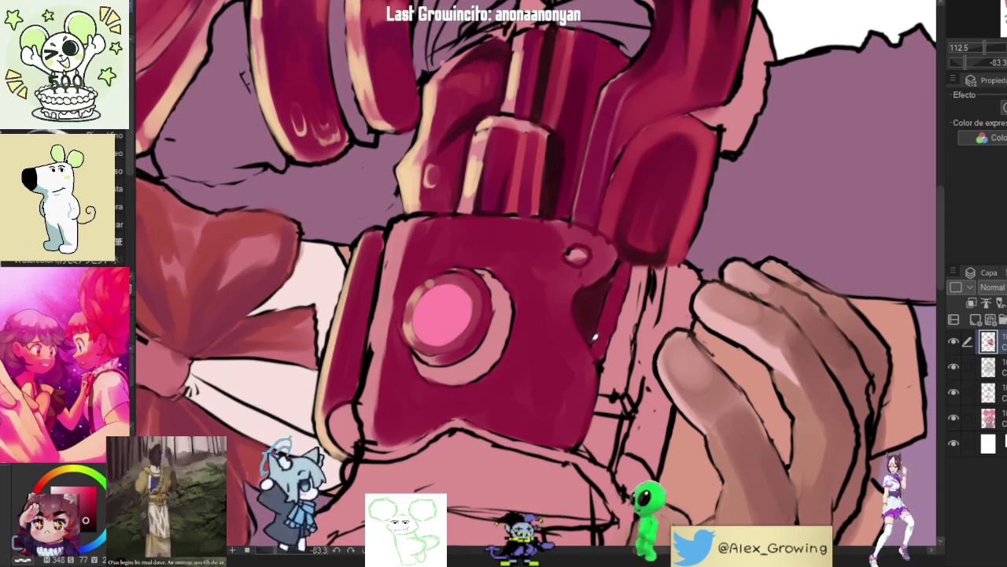
scroll(614, 270, "down", 5)
scroll(606, 275, "up", 5)
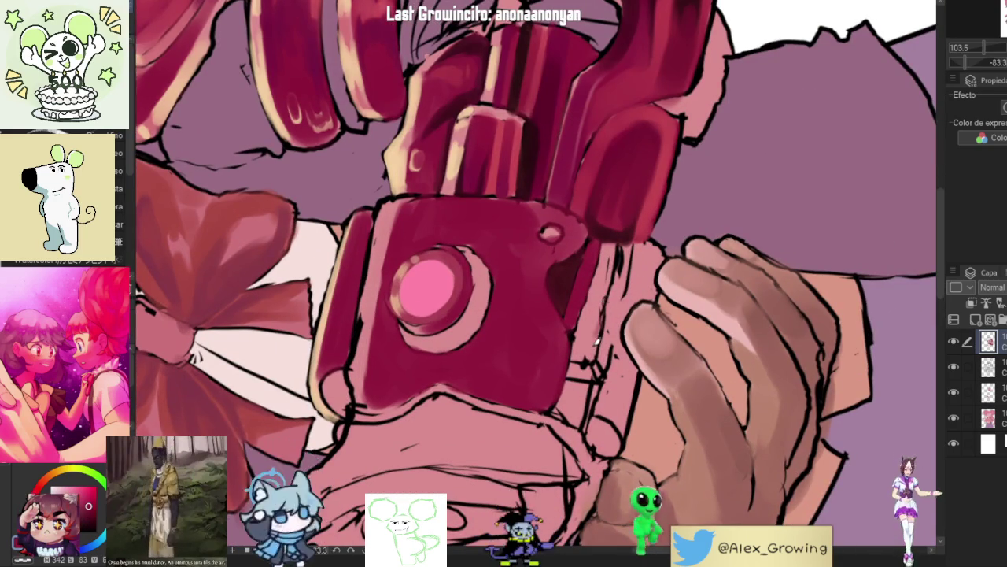
mouse_move(623, 256)
left_mouse_down()
mouse_move(606, 366)
mouse_move(617, 330)
left_mouse_up()
left_click_drag(626, 249, 616, 294)
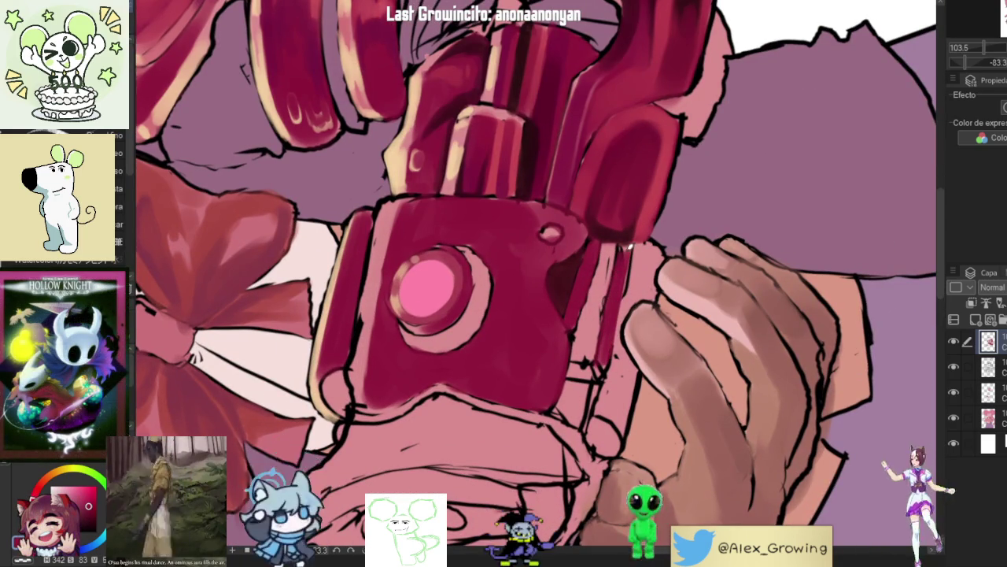
Step: Deepen the dark red shading on the cannon's right edge where the fingers grip it
scroll(623, 274, "down", 4)
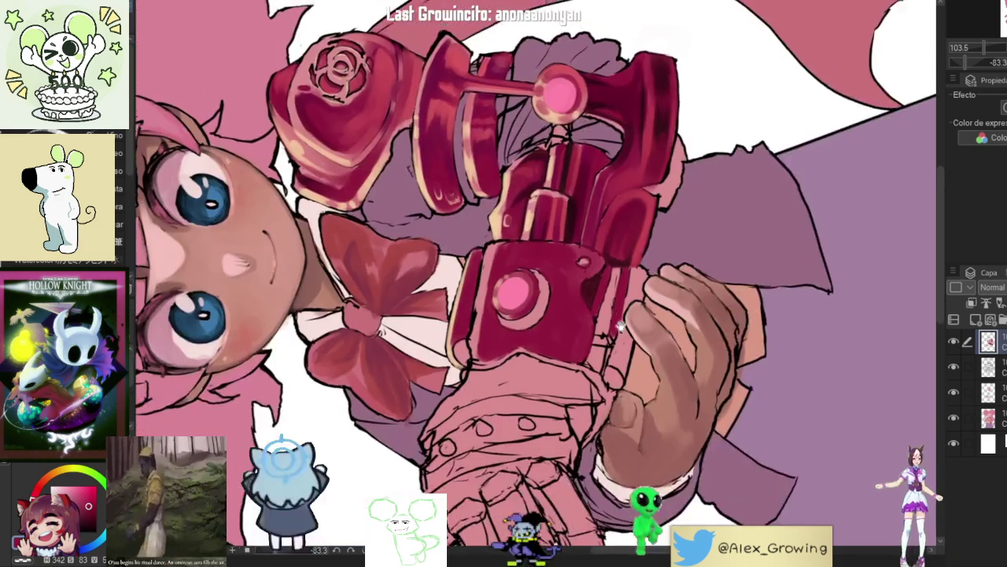
scroll(615, 285, "up", 2)
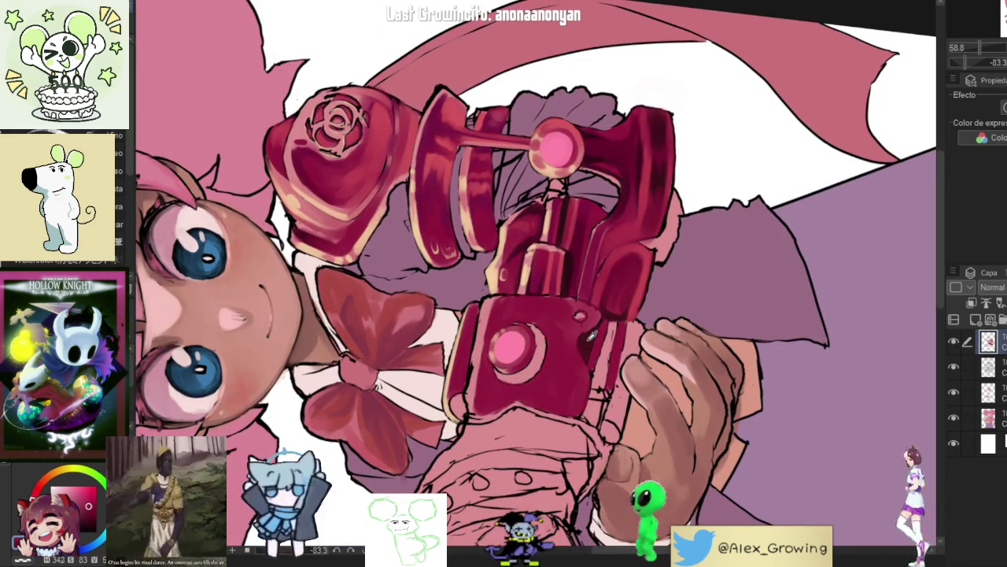
scroll(592, 335, "up", 3)
mouse_move(575, 329)
left_mouse_down()
mouse_move(558, 287)
mouse_move(627, 248)
mouse_move(624, 237)
mouse_move(626, 260)
mouse_move(639, 229)
left_mouse_up()
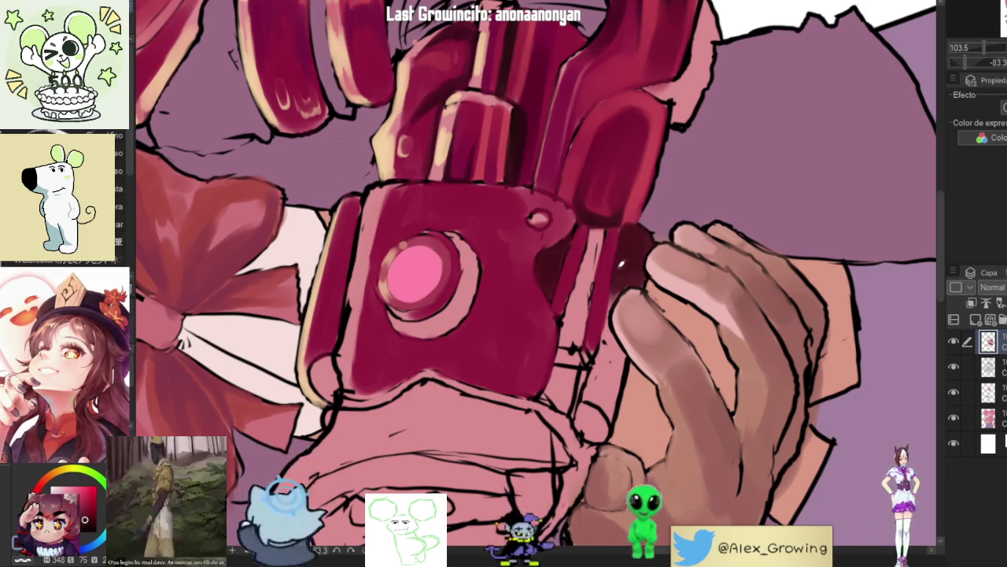
scroll(633, 265, "down", 5)
scroll(616, 266, "up", 3)
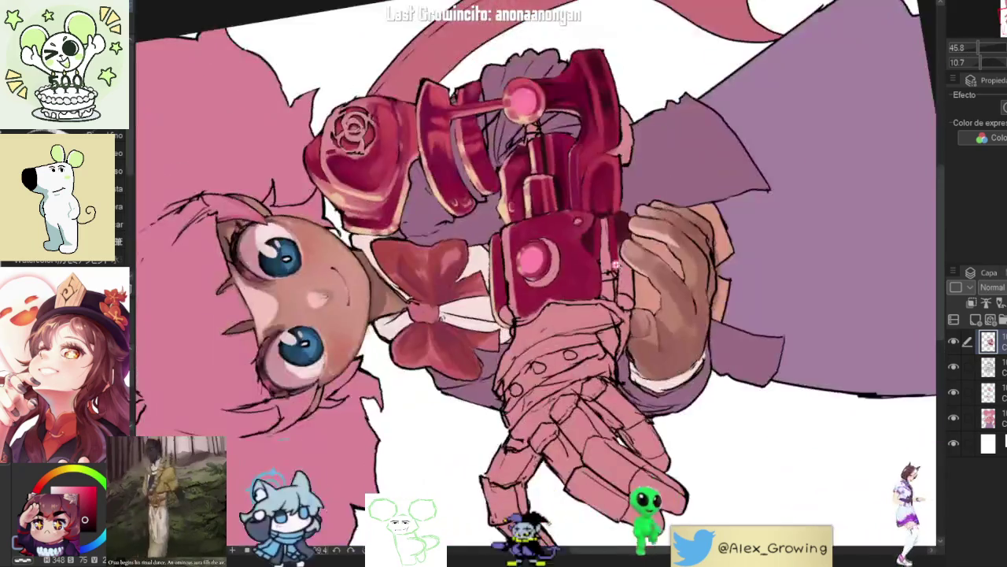
Step: Build up dark red shading beside the fingers and across the glove cuff, then refit the view
scroll(622, 263, "up", 4)
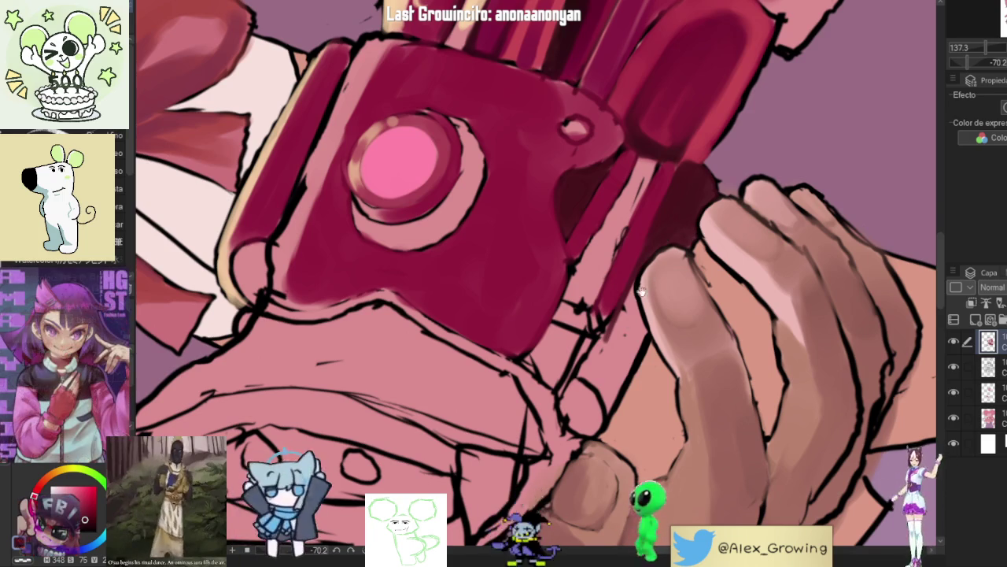
scroll(644, 262, "down", 2)
mouse_move(615, 318)
left_mouse_down()
mouse_move(656, 237)
mouse_move(645, 256)
left_mouse_up()
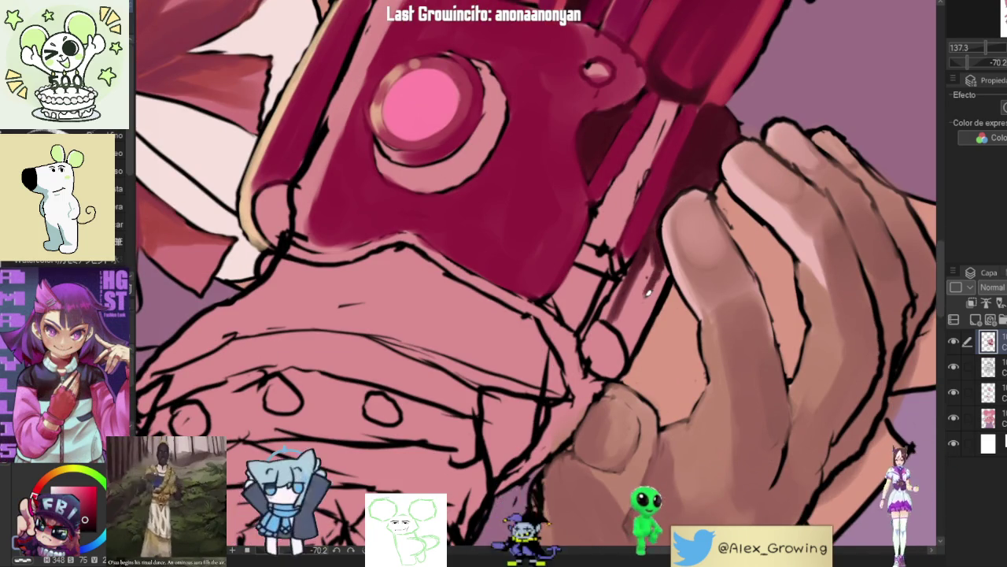
mouse_move(654, 299)
left_mouse_down()
mouse_move(637, 275)
mouse_move(650, 246)
left_mouse_up()
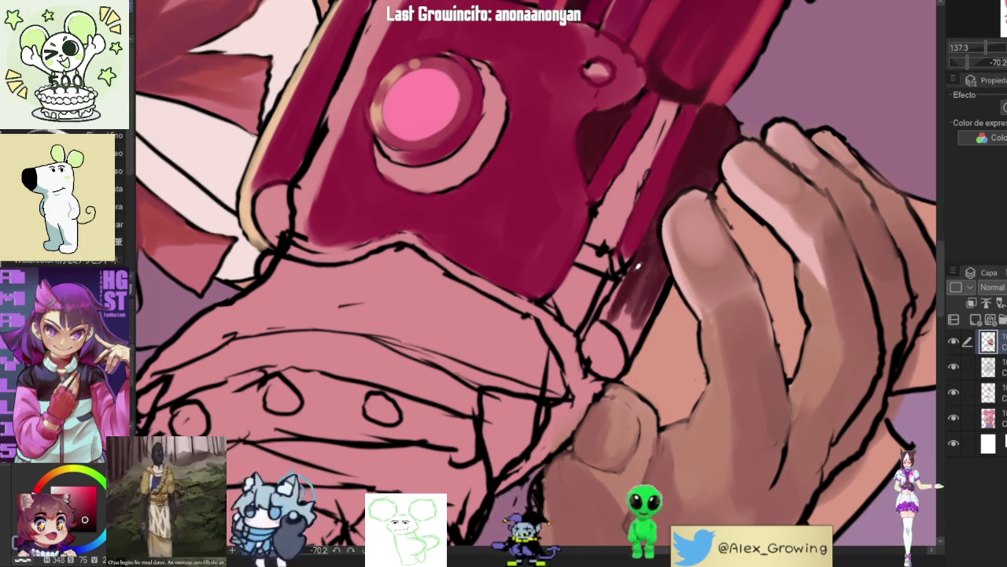
mouse_move(635, 311)
left_mouse_down()
mouse_move(637, 284)
mouse_move(631, 346)
mouse_move(627, 316)
mouse_move(655, 297)
left_mouse_up()
scroll(641, 292, "down", 8)
scroll(641, 299, "up", 4)
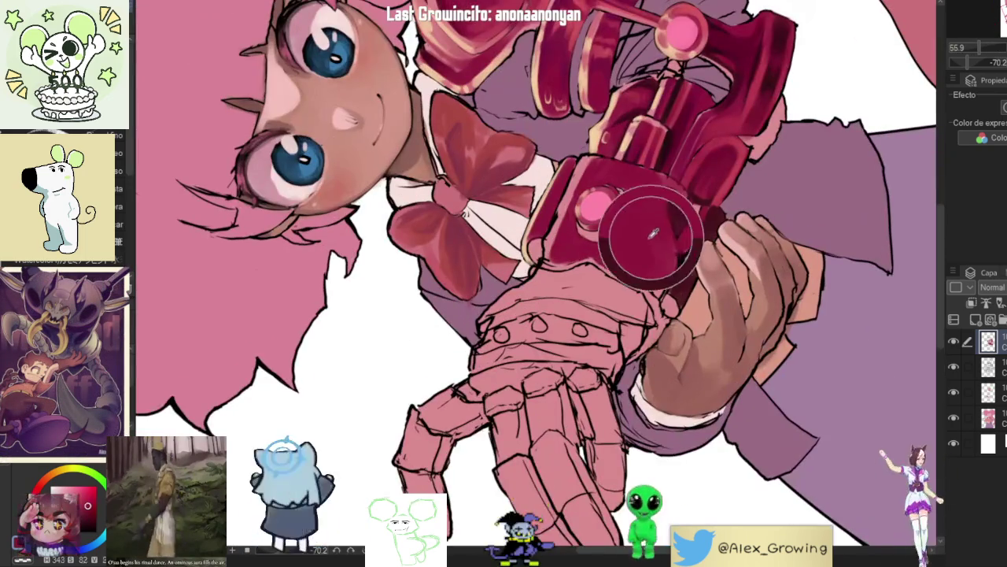
mouse_move(642, 315)
left_mouse_down()
mouse_move(551, 315)
mouse_move(496, 362)
mouse_move(614, 299)
mouse_move(598, 348)
mouse_move(622, 283)
mouse_move(652, 242)
mouse_move(662, 245)
left_mouse_up()
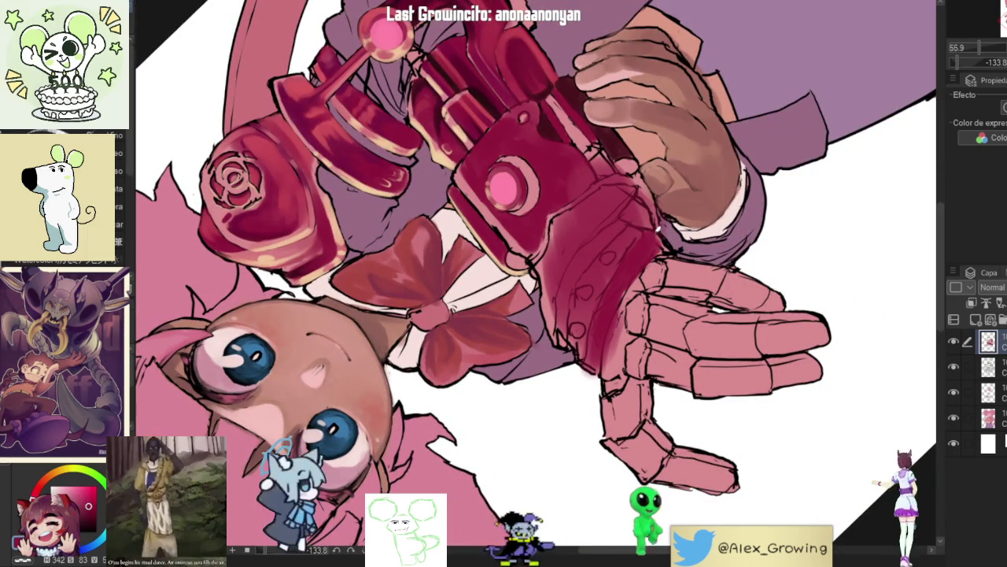
key("ctrl+0")
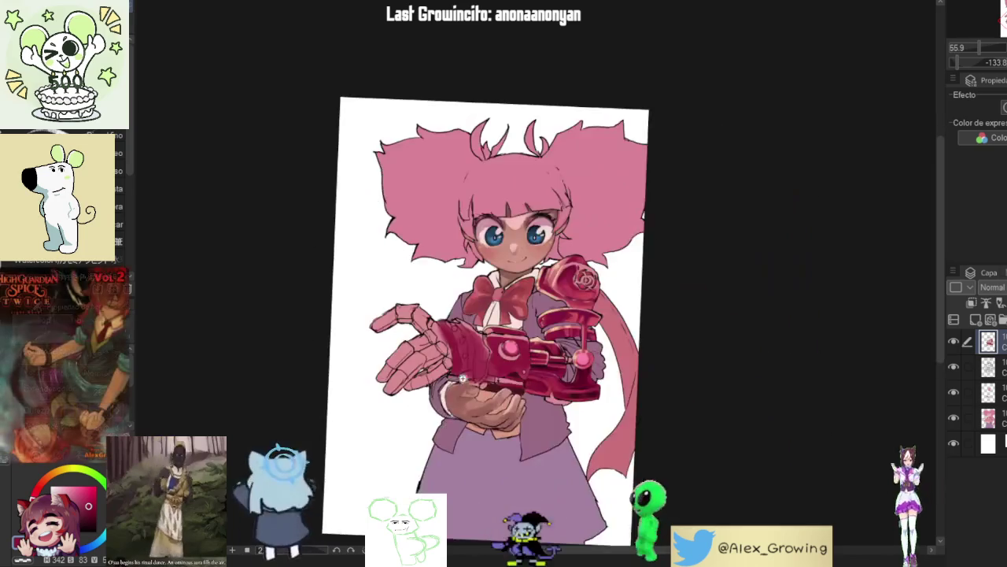
scroll(463, 379, "up", 3)
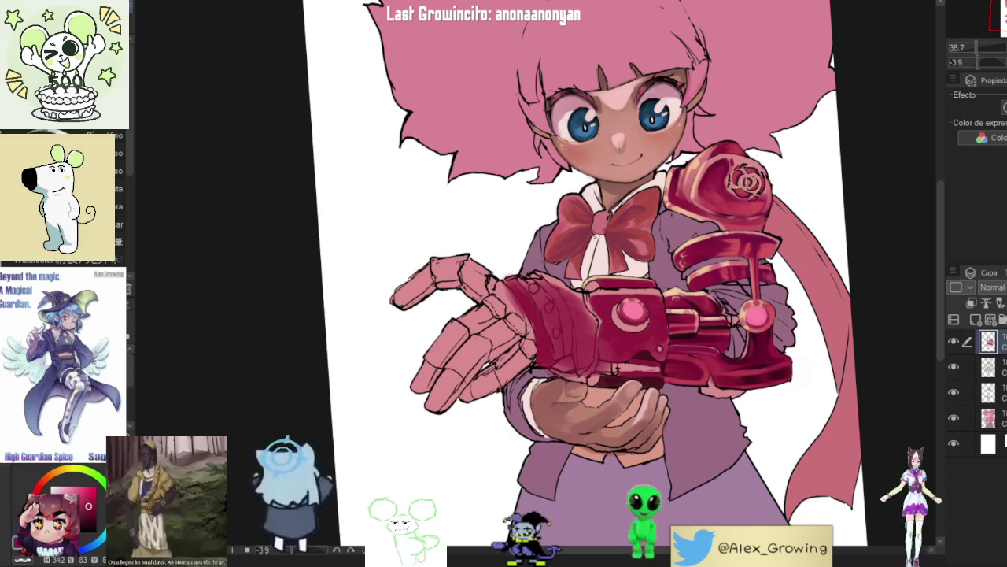
mouse_move(656, 243)
left_mouse_down()
mouse_move(670, 242)
mouse_move(633, 236)
mouse_move(605, 272)
mouse_move(609, 265)
left_mouse_up()
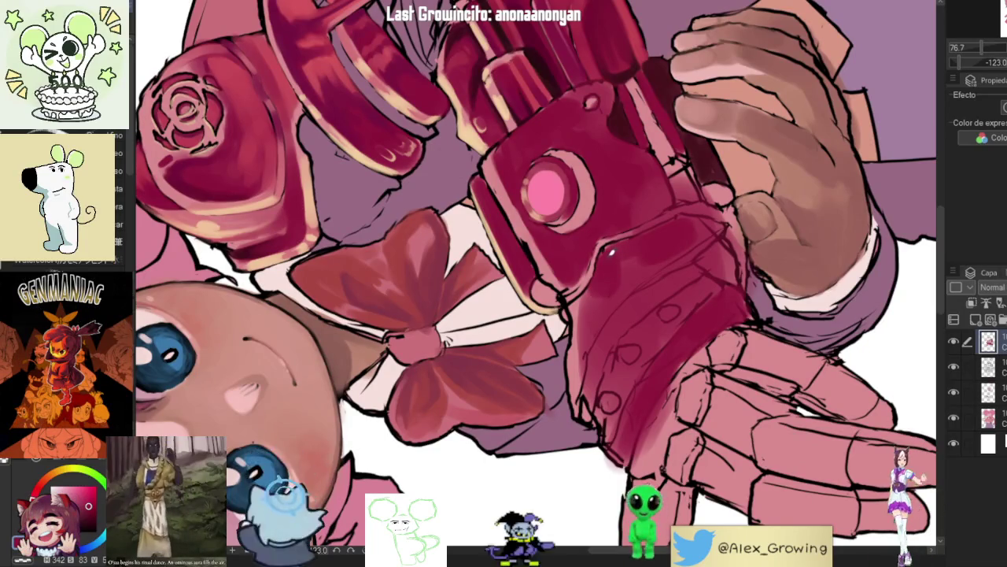
Step: Darken the red shading on the gauntlet cuff and rotate the canvas around the gauntlet
left_click_drag(595, 299, 597, 318)
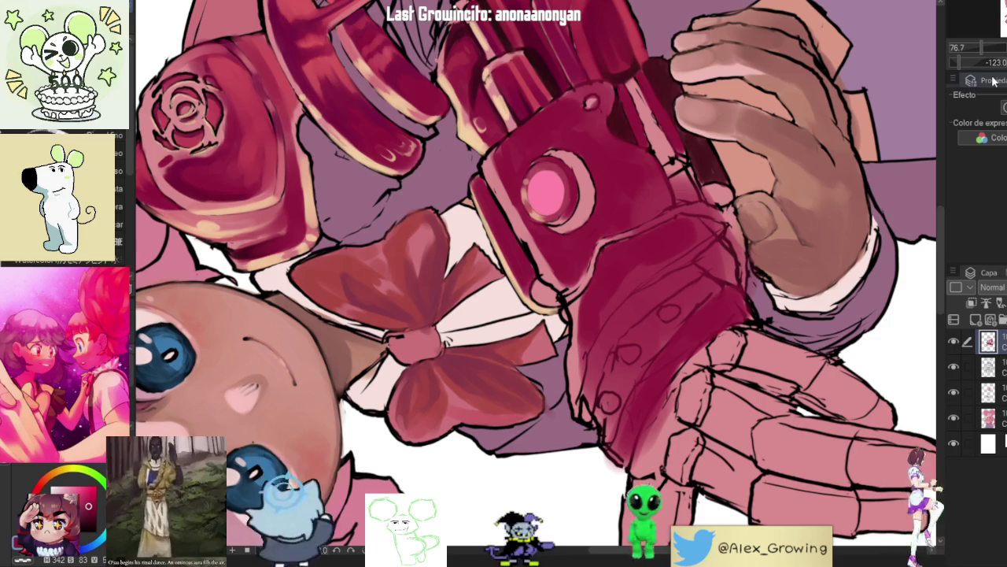
mouse_move(708, 197)
left_mouse_down()
mouse_move(739, 330)
mouse_move(717, 243)
mouse_move(622, 237)
left_mouse_up()
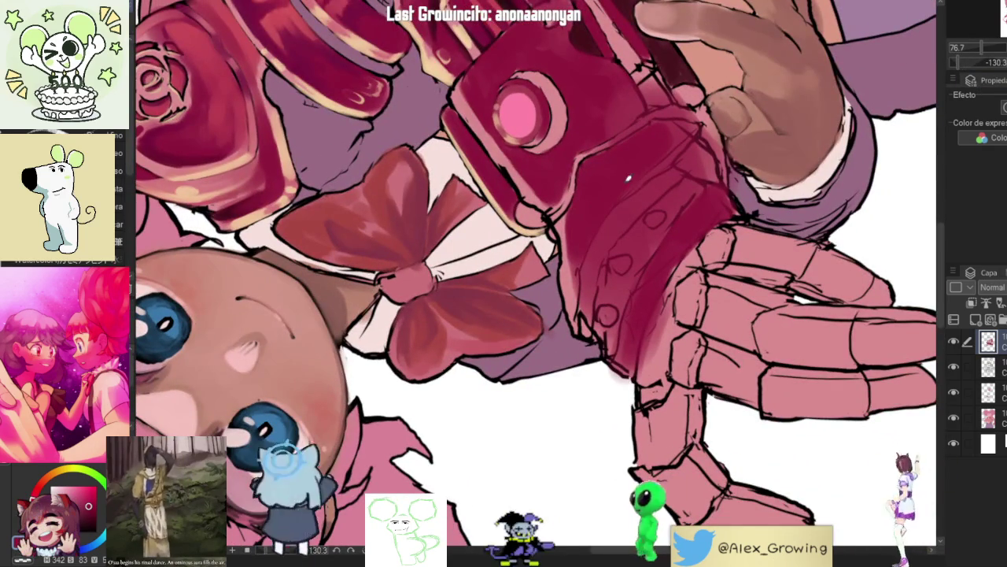
mouse_move(689, 136)
left_mouse_down()
mouse_move(712, 220)
mouse_move(696, 309)
left_mouse_up()
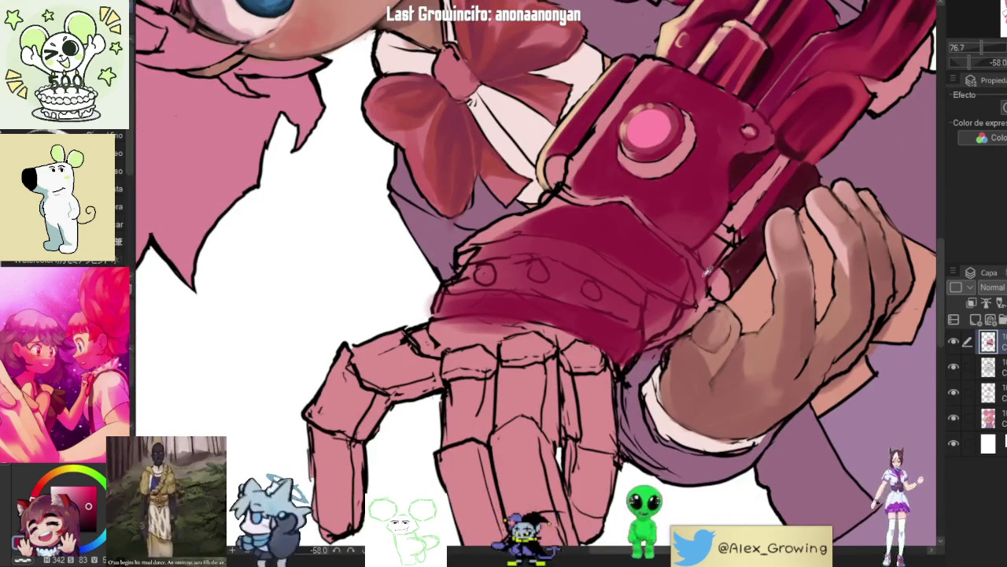
scroll(708, 271, "down", 2)
scroll(680, 231, "up", 2)
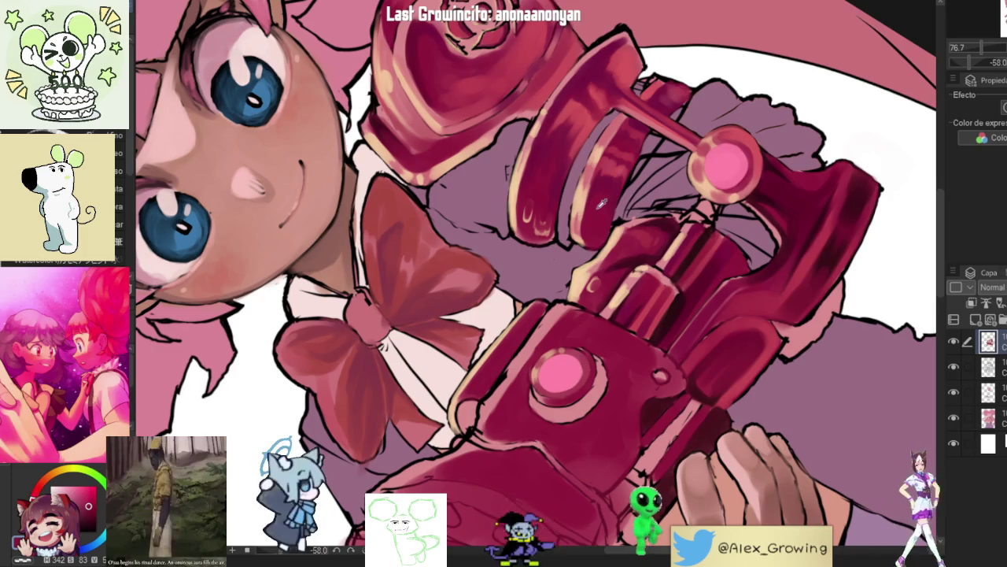
left_click_drag(634, 338, 647, 287)
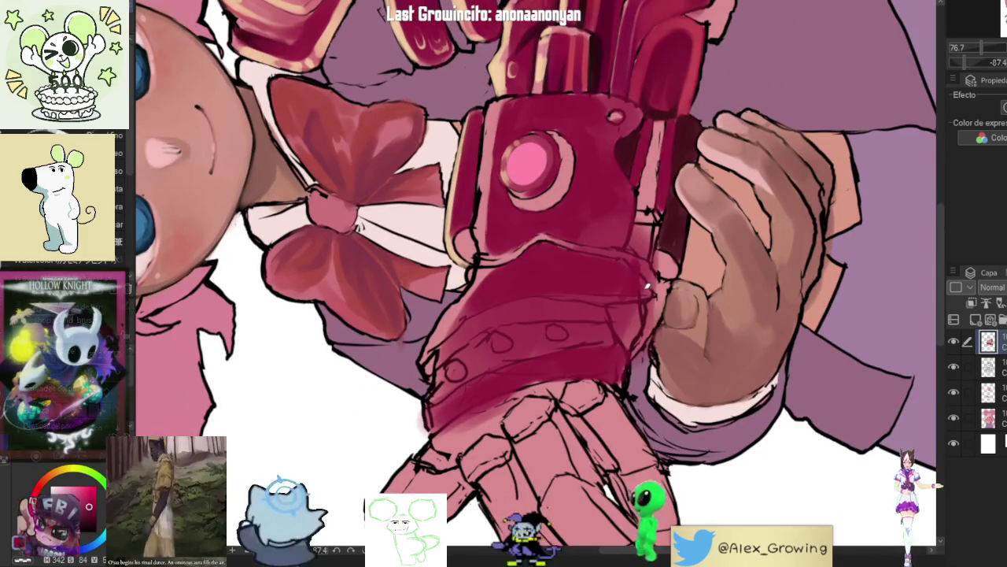
scroll(576, 271, "down", 3)
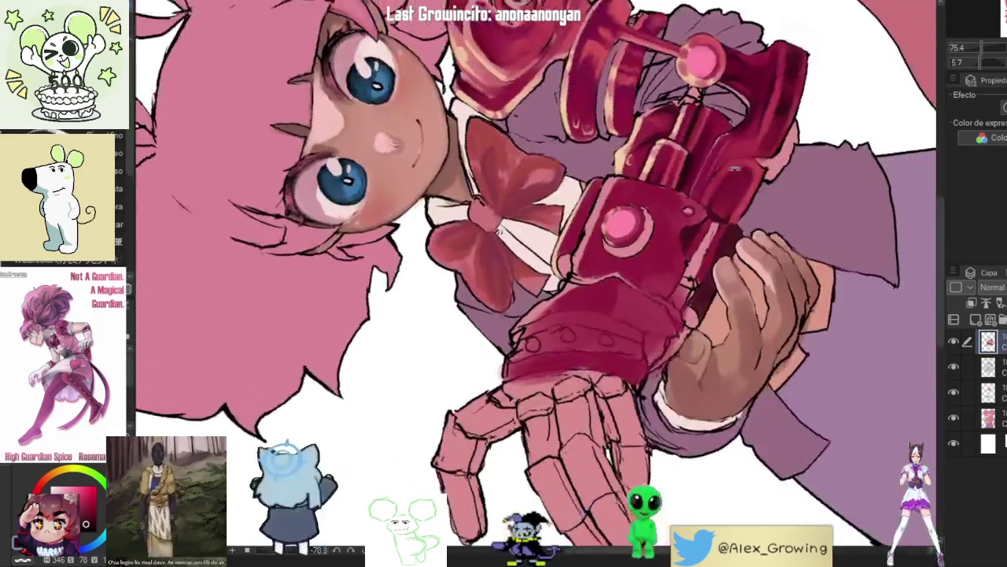
scroll(576, 271, "up", 3)
left_click_drag(576, 271, 562, 312)
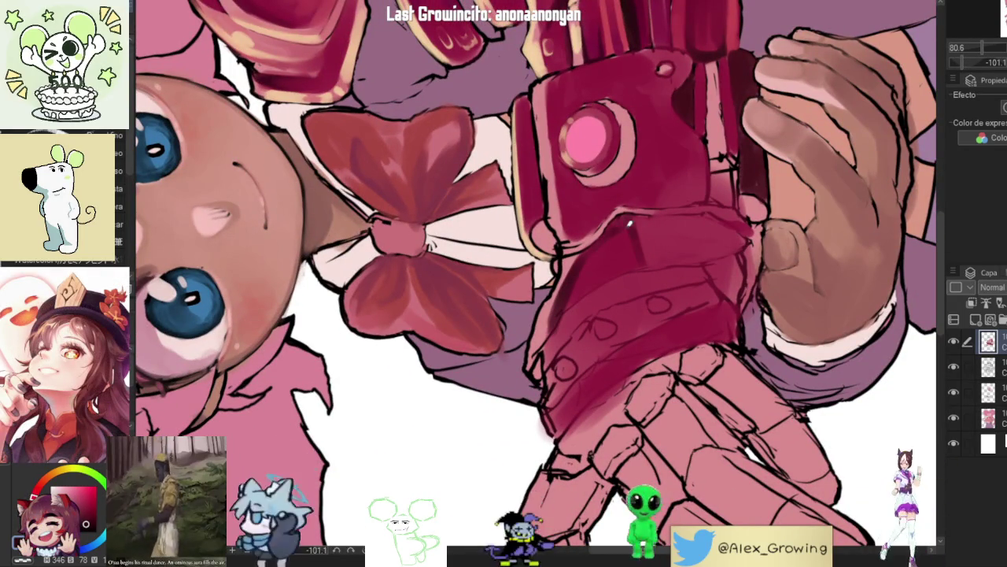
left_click_drag(639, 214, 628, 255)
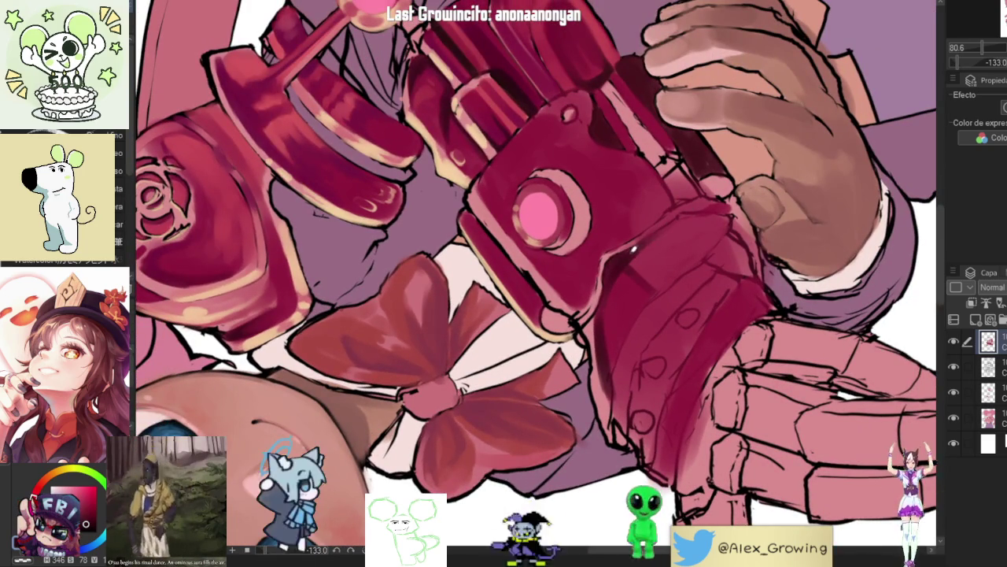
left_click_drag(640, 270, 590, 238)
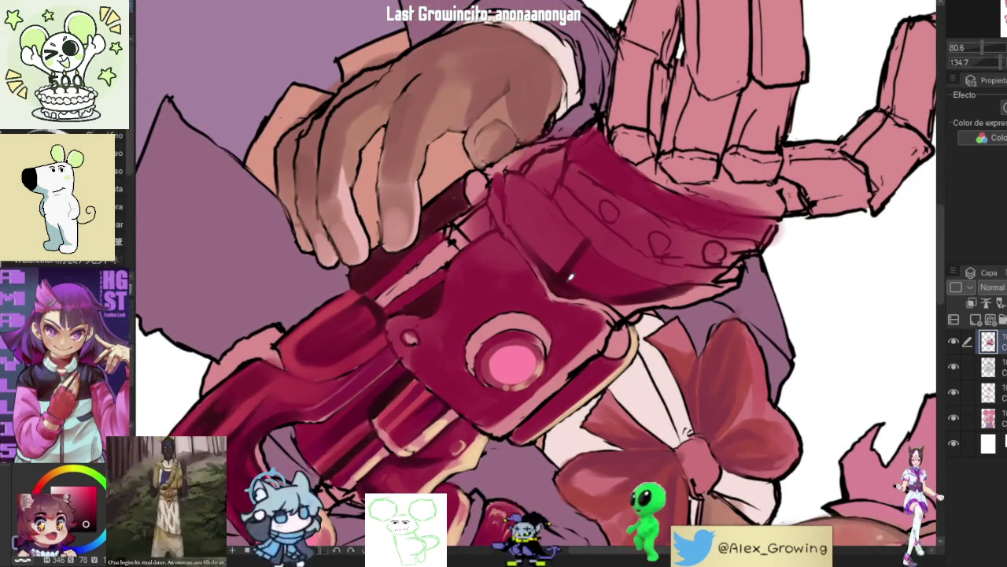
left_click_drag(601, 253, 590, 318)
left_click_drag(612, 277, 500, 284)
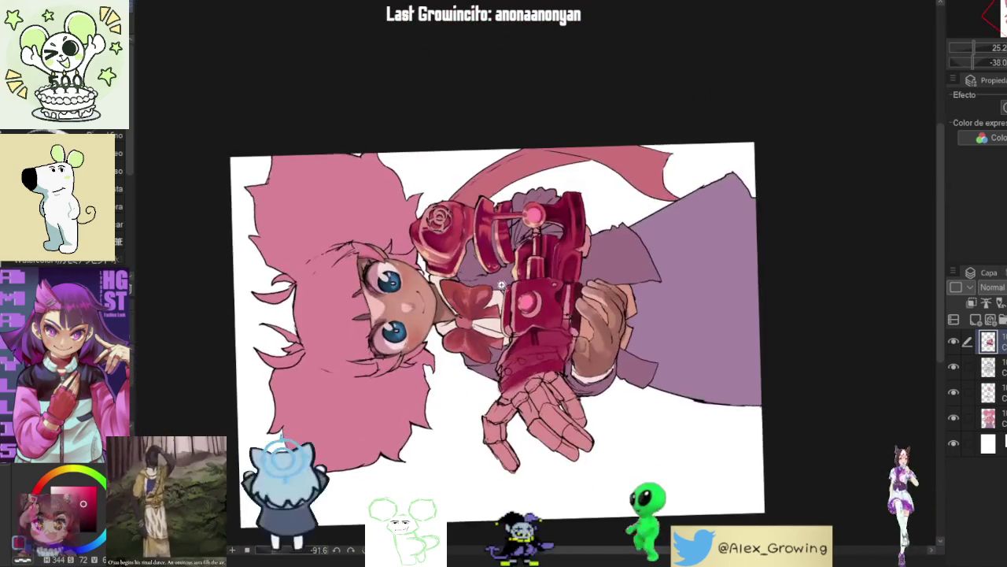
Step: Review the gauntlet at different zooms, undo the last stroke on the gun, and refit the drawing
scroll(501, 285, "up", 3)
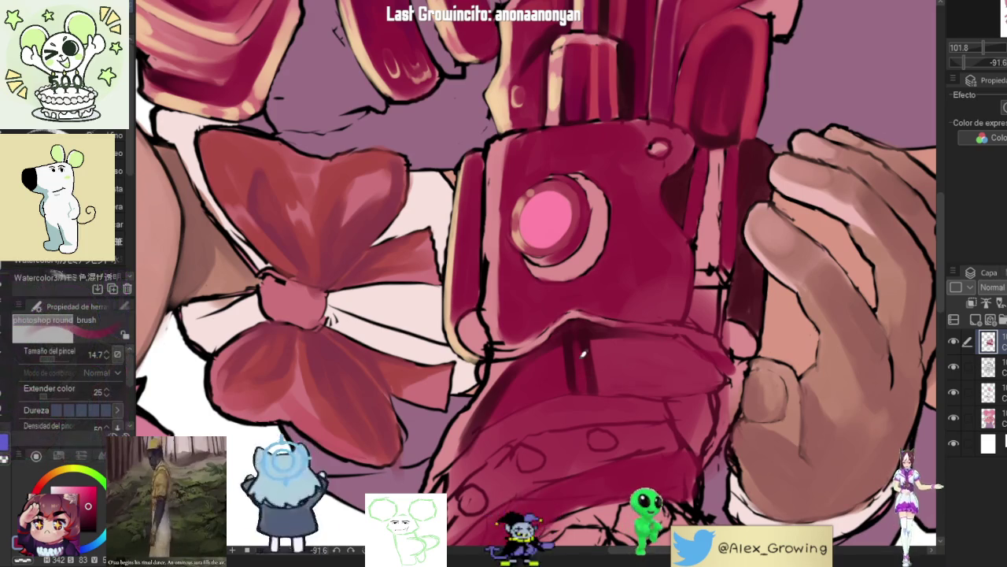
scroll(584, 338, "down", 3)
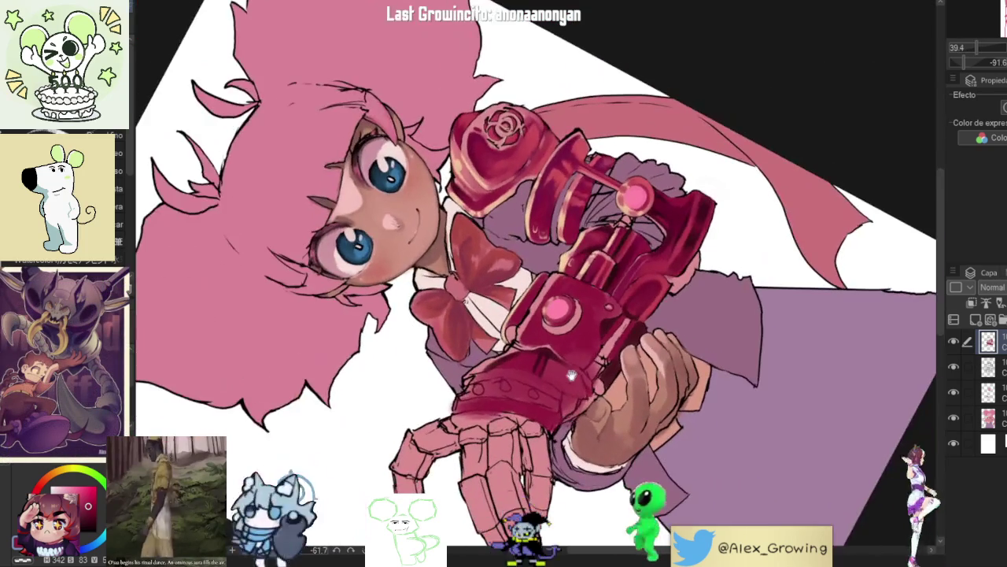
scroll(550, 189, "up", 3)
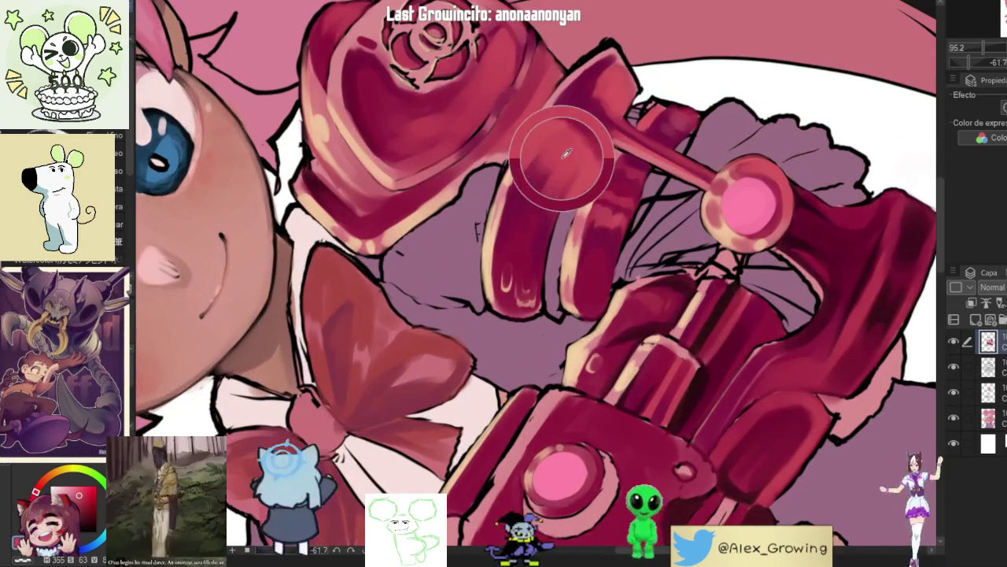
scroll(603, 213, "down", 2)
scroll(612, 279, "down", 1)
scroll(622, 217, "up", 2)
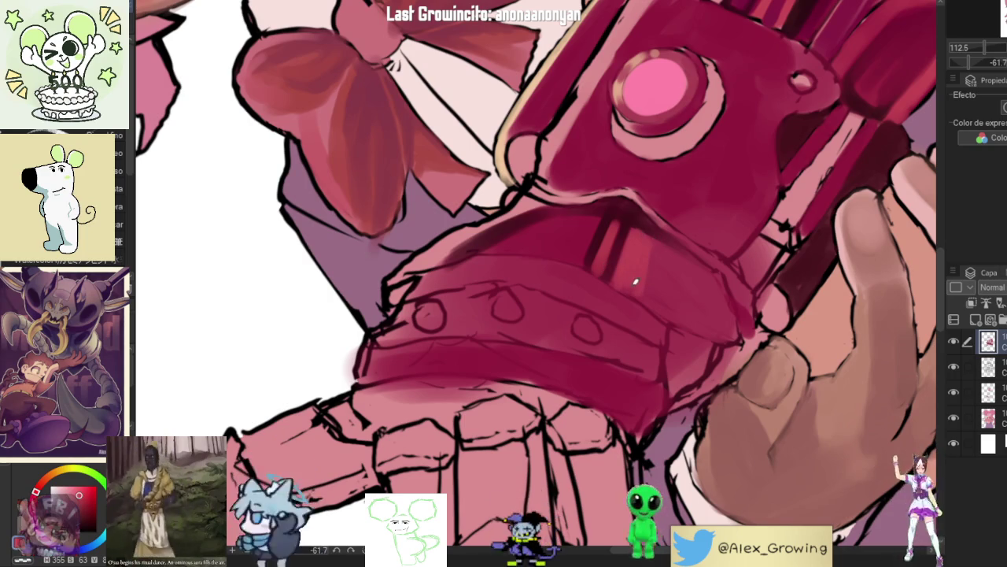
scroll(655, 249, "down", 5)
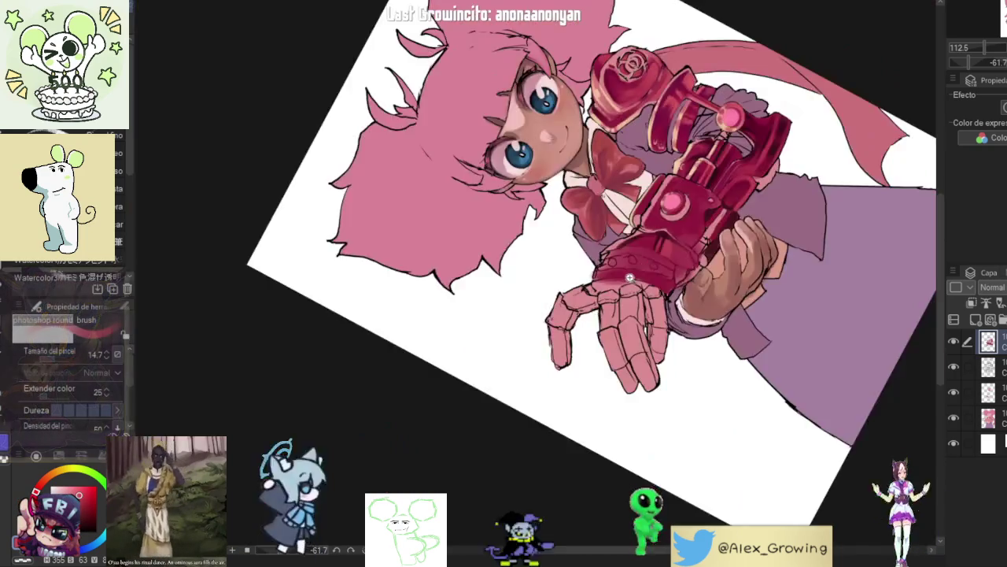
scroll(663, 231, "up", 4)
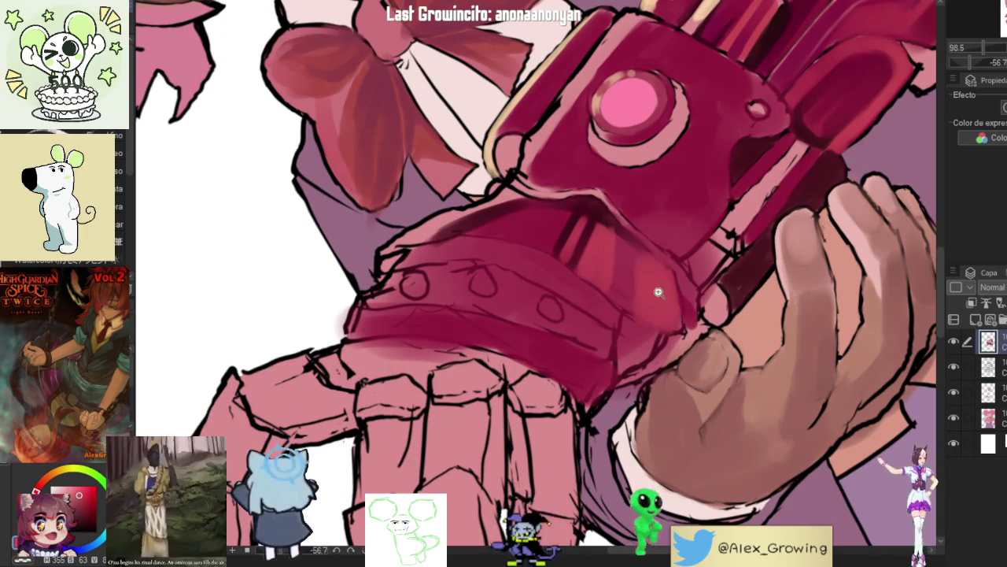
scroll(659, 291, "down", 5)
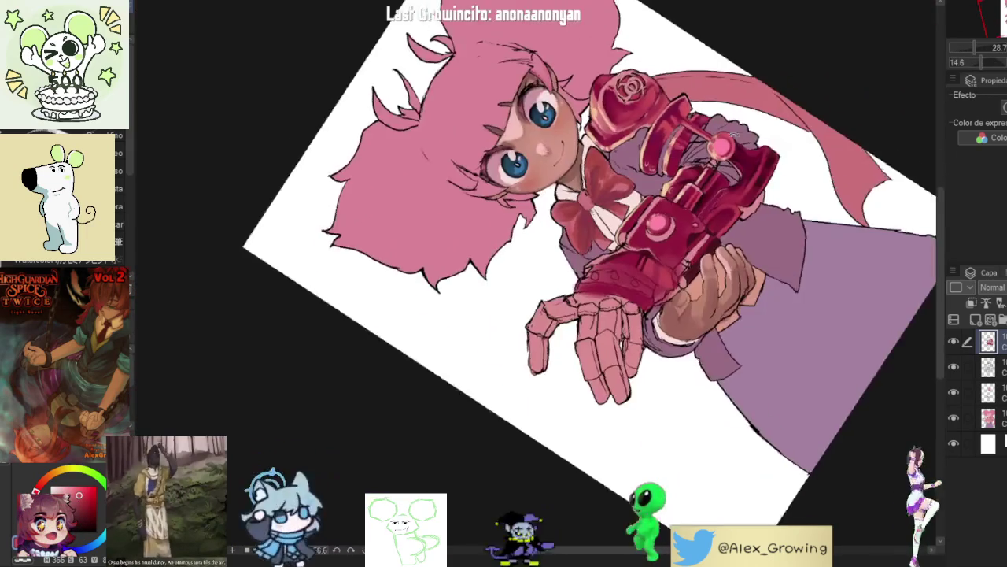
scroll(638, 180, "up", 5)
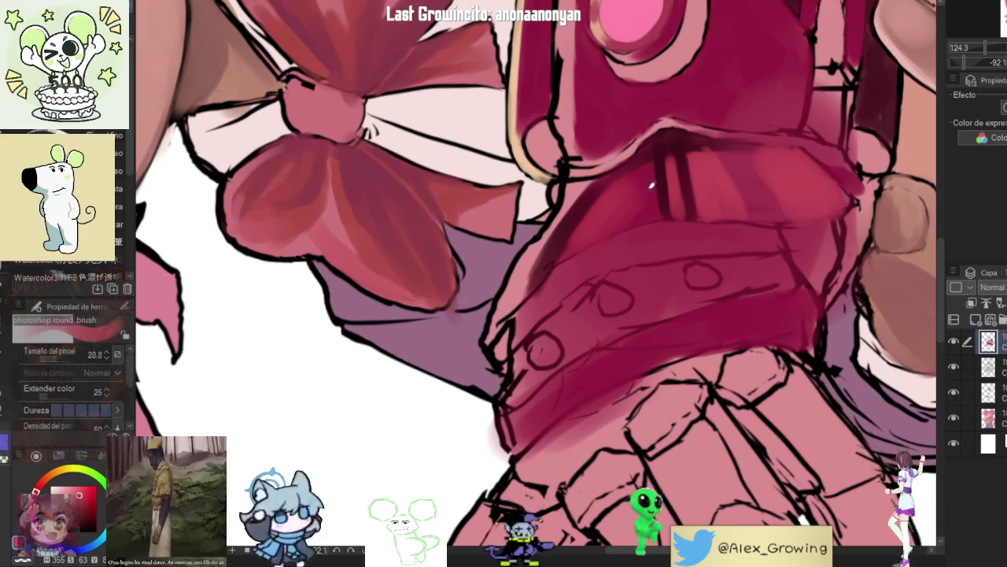
scroll(585, 231, "down", 5)
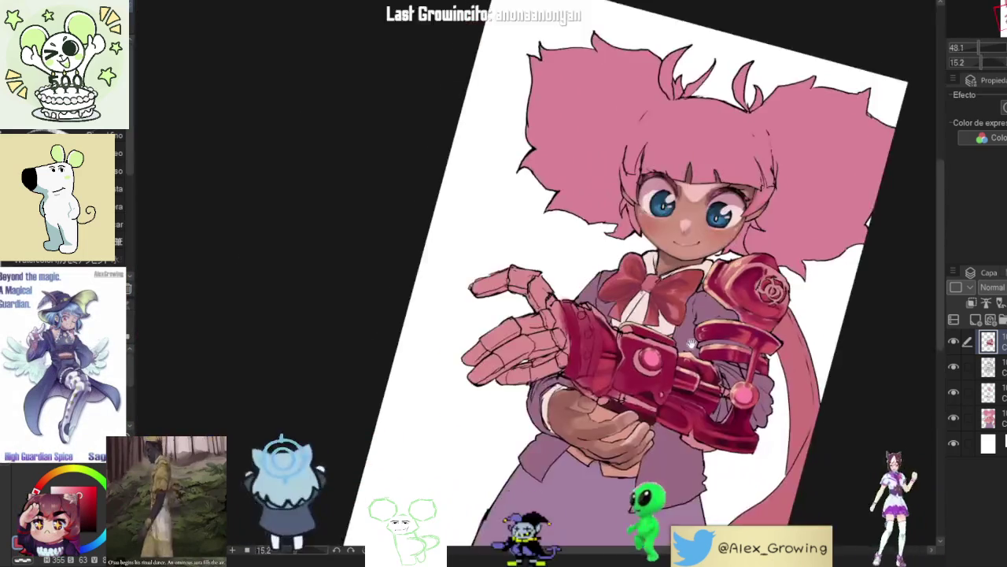
scroll(605, 275, "up", 3)
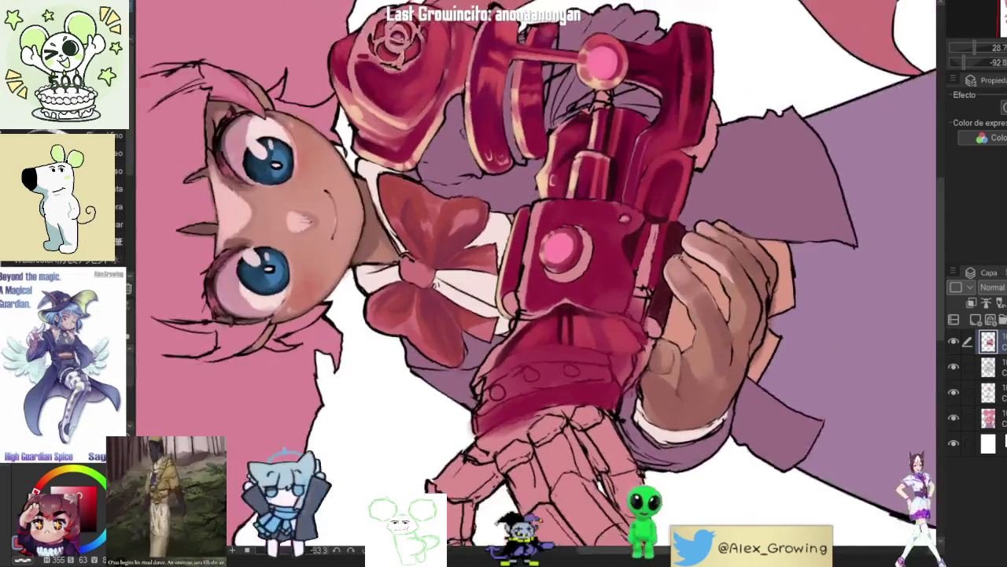
scroll(574, 315, "up", 1)
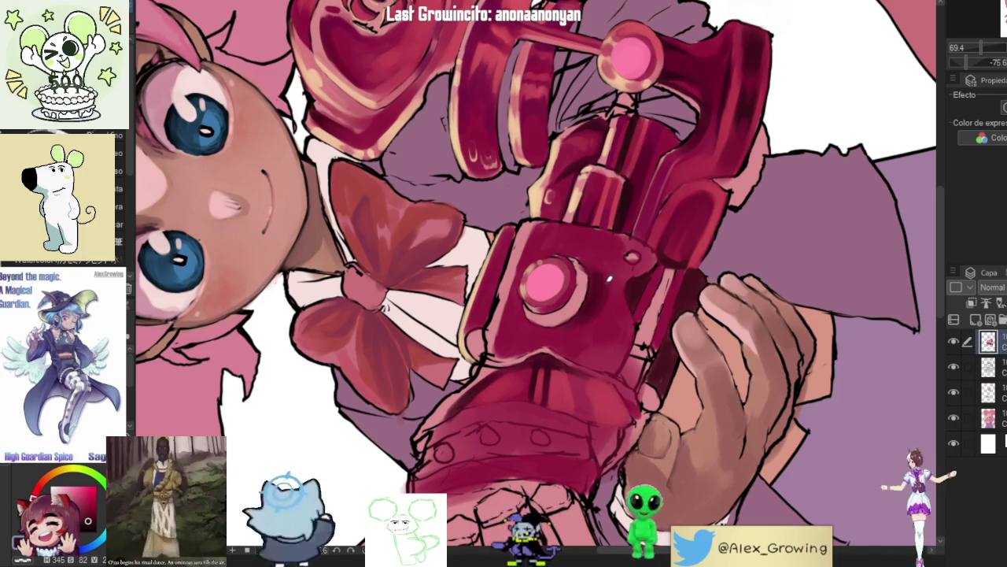
scroll(618, 346, "down", 5)
scroll(592, 324, "up", 5)
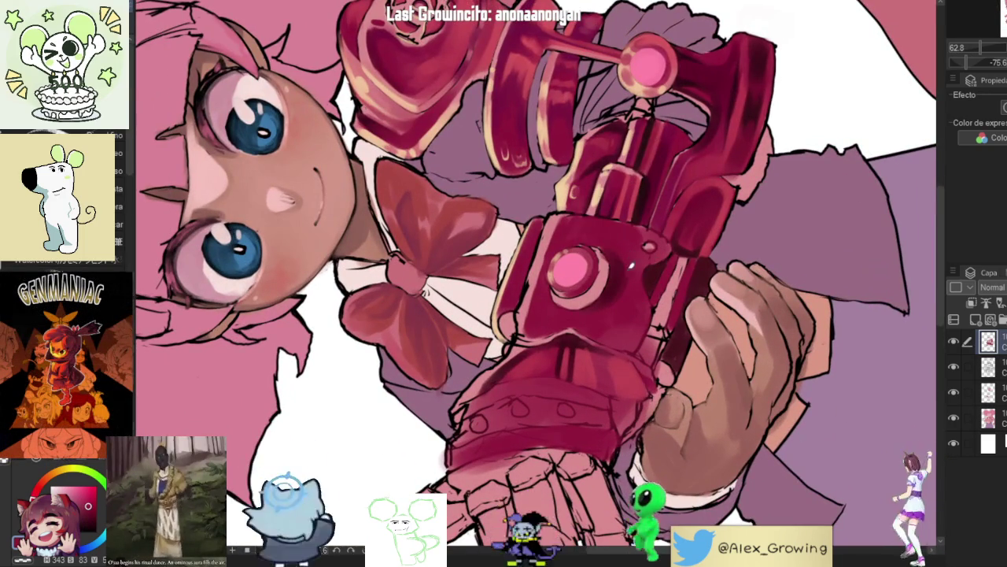
key("ctrl+z")
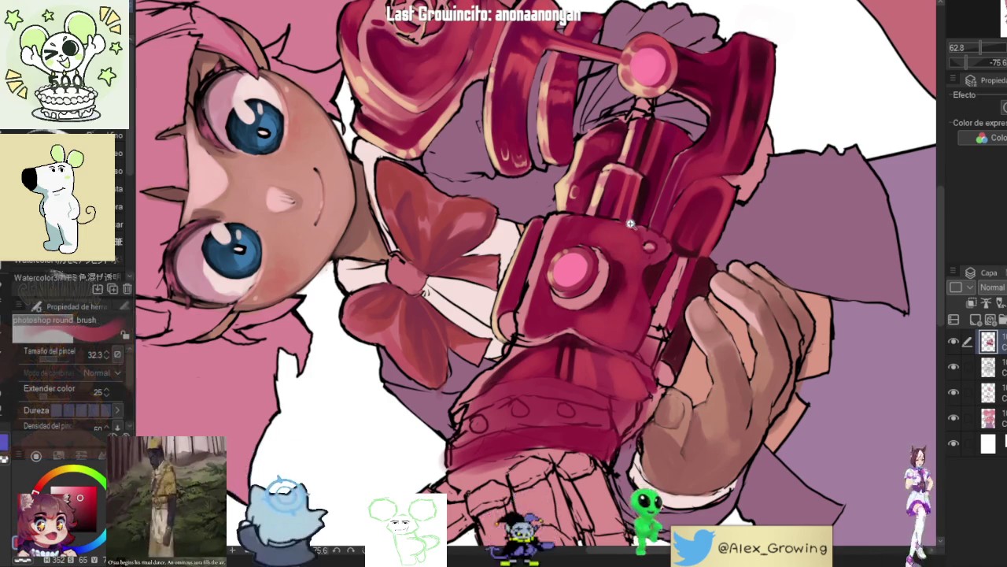
key("ctrl+0")
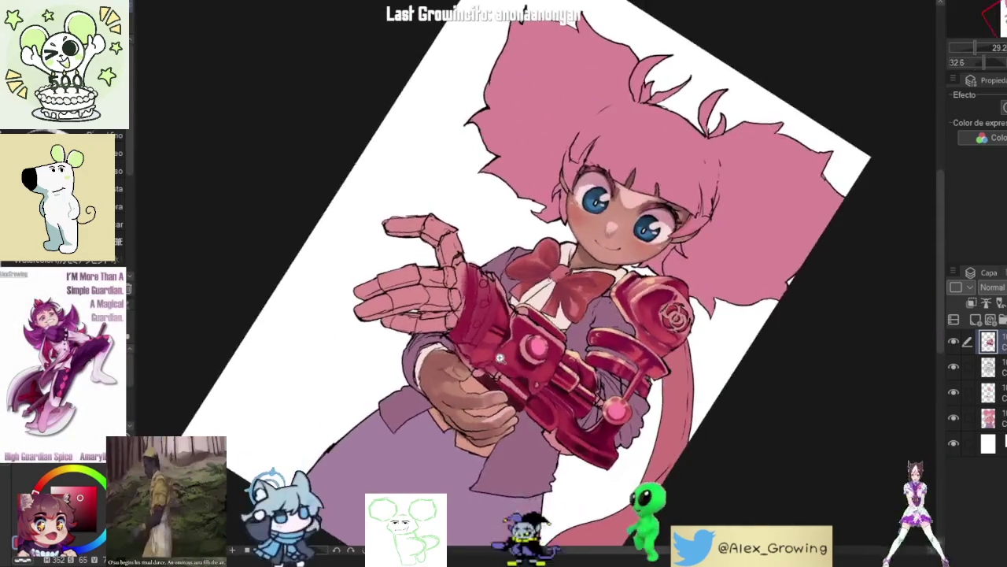
Step: Shade the pink gem's lower and upper rim darker, undoing the last dark stroke
scroll(527, 320, "up", 5)
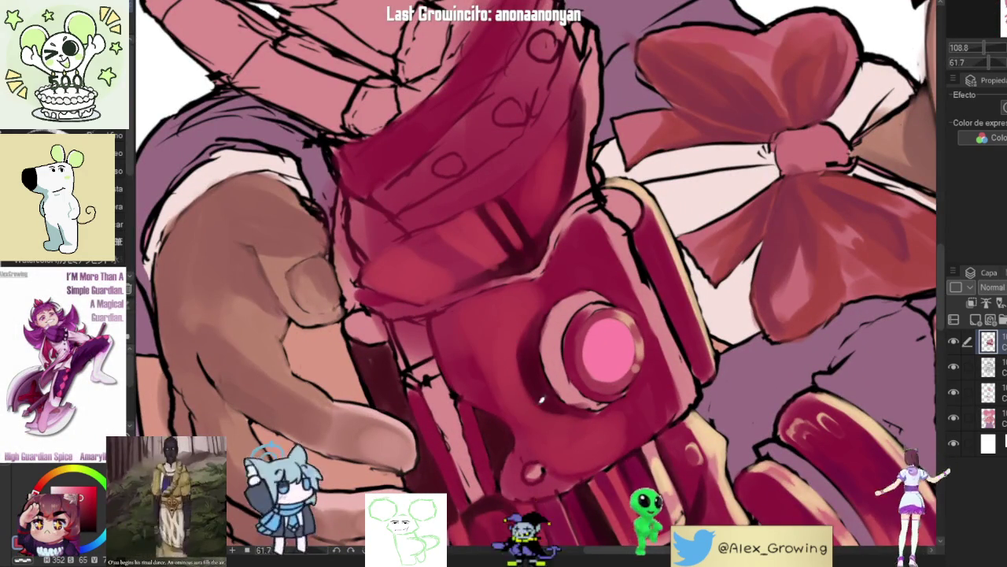
key("ctrl+0")
scroll(644, 171, "up", 5)
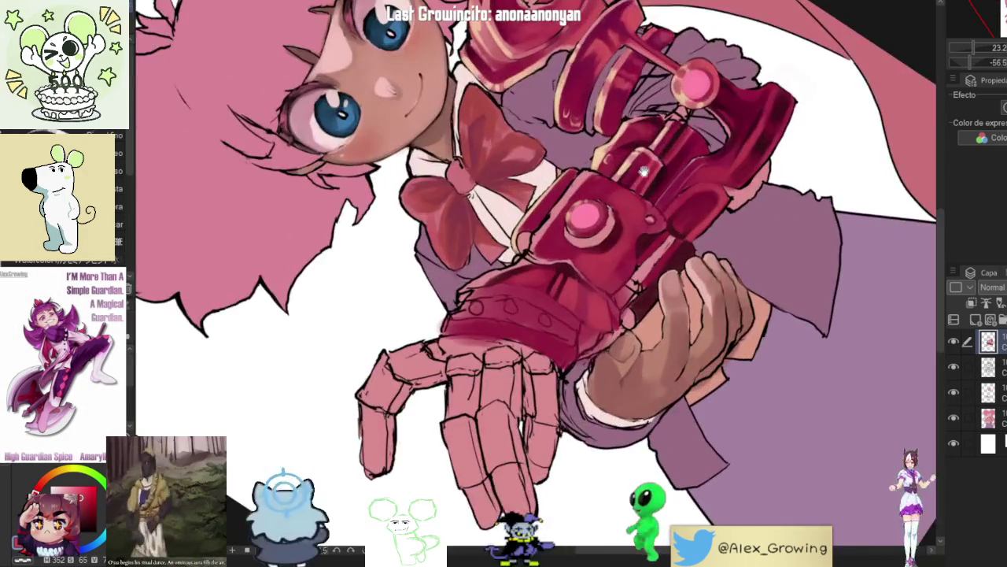
scroll(598, 307, "up", 5)
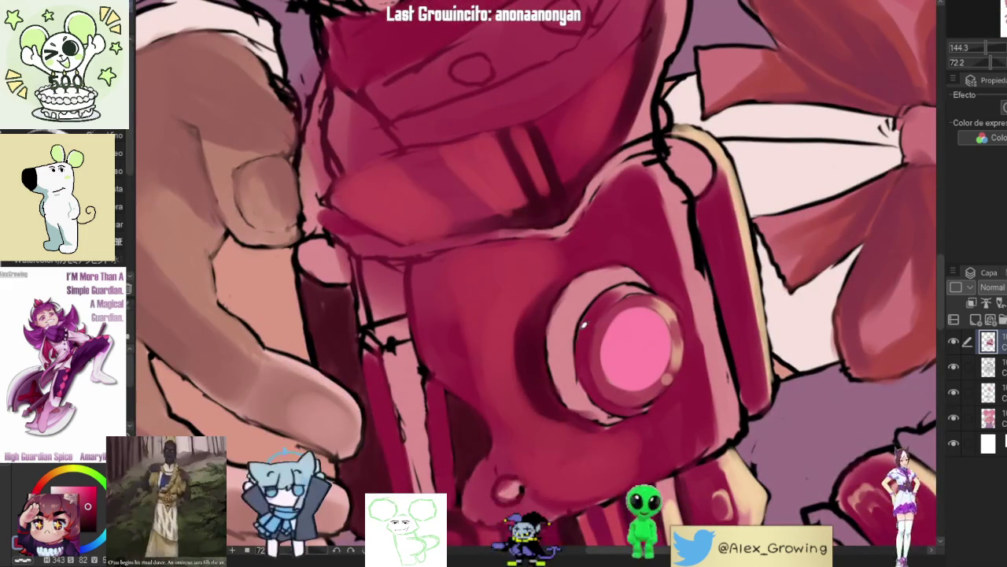
mouse_move(584, 324)
left_mouse_down()
mouse_move(560, 393)
mouse_move(555, 368)
mouse_move(587, 404)
mouse_move(560, 389)
mouse_move(556, 335)
left_mouse_up()
left_click_drag(583, 289, 551, 334)
mouse_move(604, 272)
left_mouse_down()
mouse_move(556, 318)
mouse_move(571, 310)
mouse_move(565, 341)
left_mouse_up()
left_click_drag(593, 283, 623, 270)
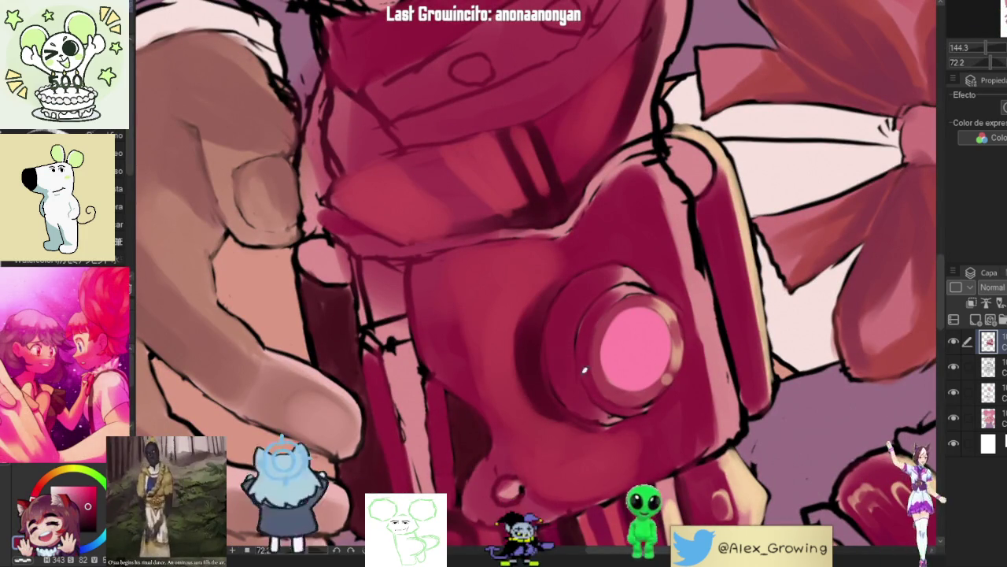
key("ctrl+z")
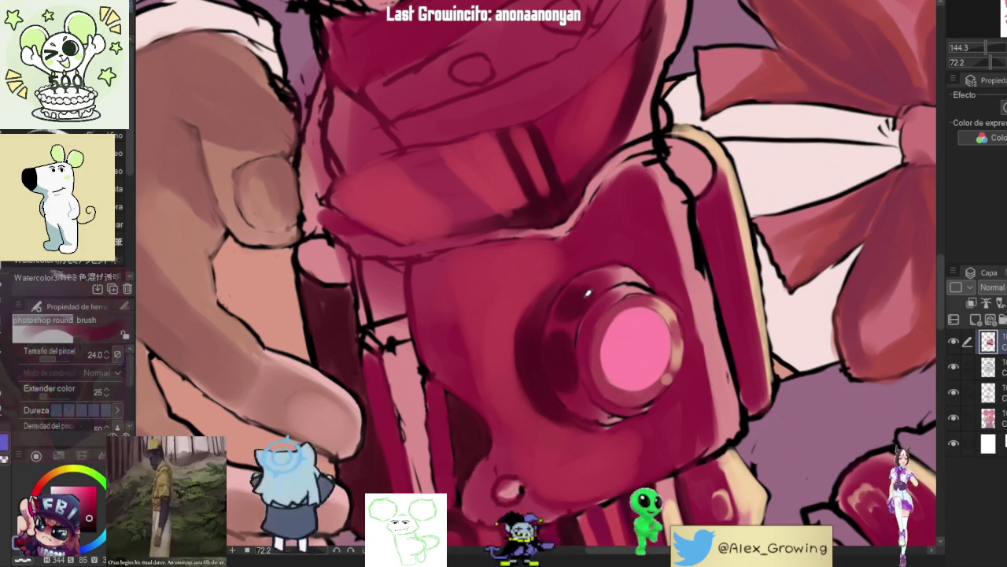
key("ctrl+0")
Step: Paint a light beige highlight on the gem's left rim, rotating the view around it
left_click_drag(582, 399, 630, 346)
scroll(639, 340, "up", 5)
scroll(559, 327, "up", 10)
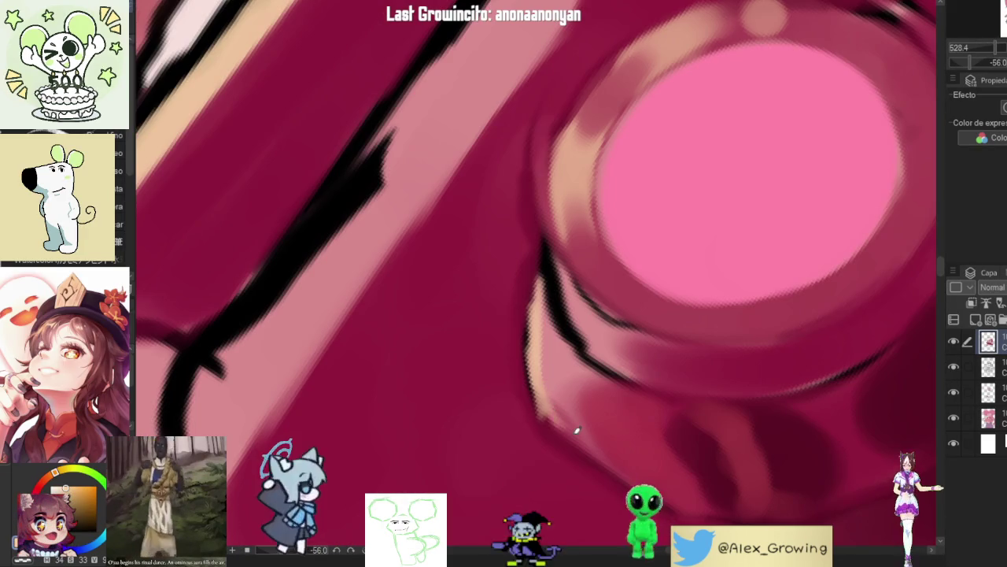
scroll(536, 370, "down", 10)
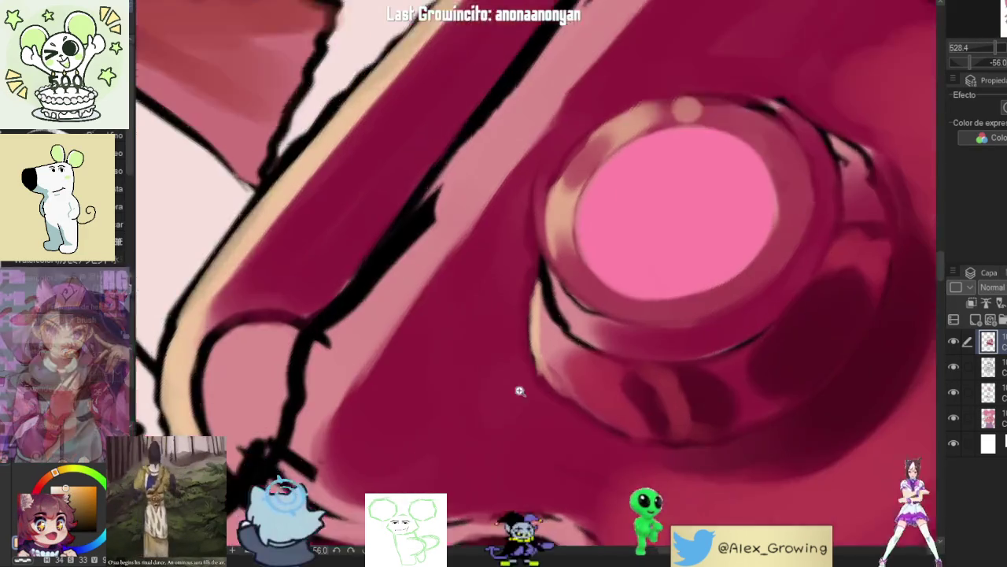
scroll(505, 332, "up", 5)
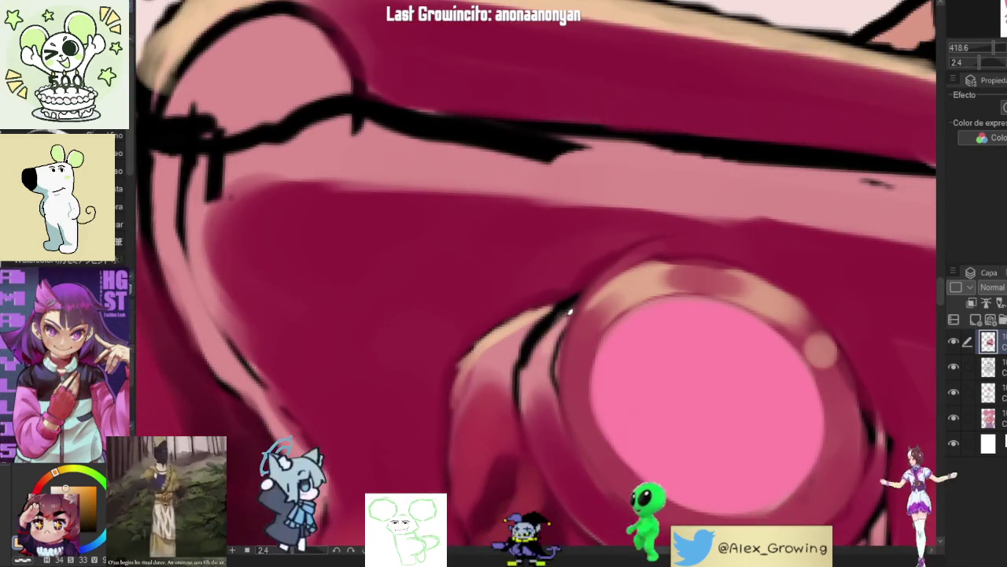
mouse_move(545, 325)
left_mouse_down()
mouse_move(569, 299)
mouse_move(533, 366)
left_mouse_up()
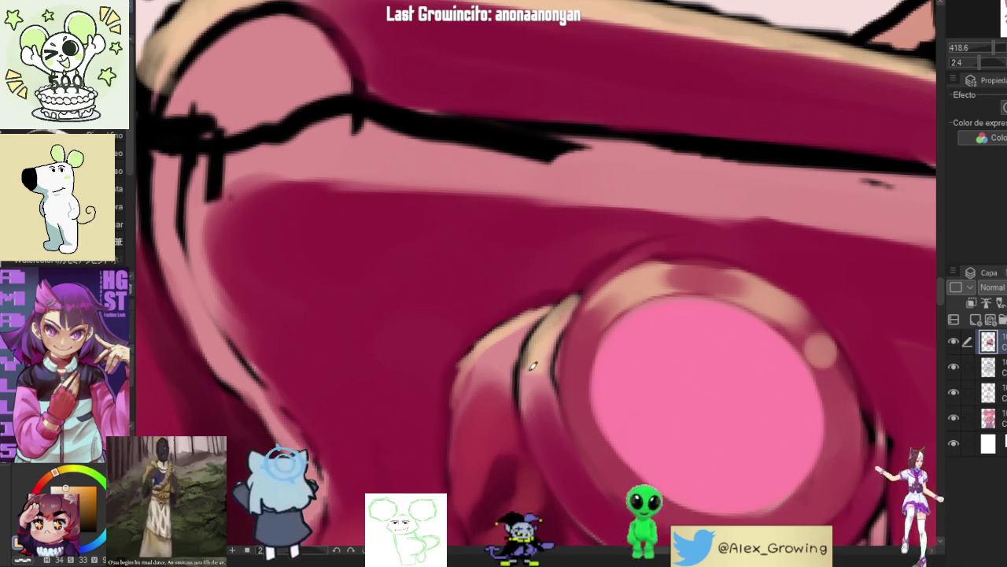
scroll(638, 270, "down", 10)
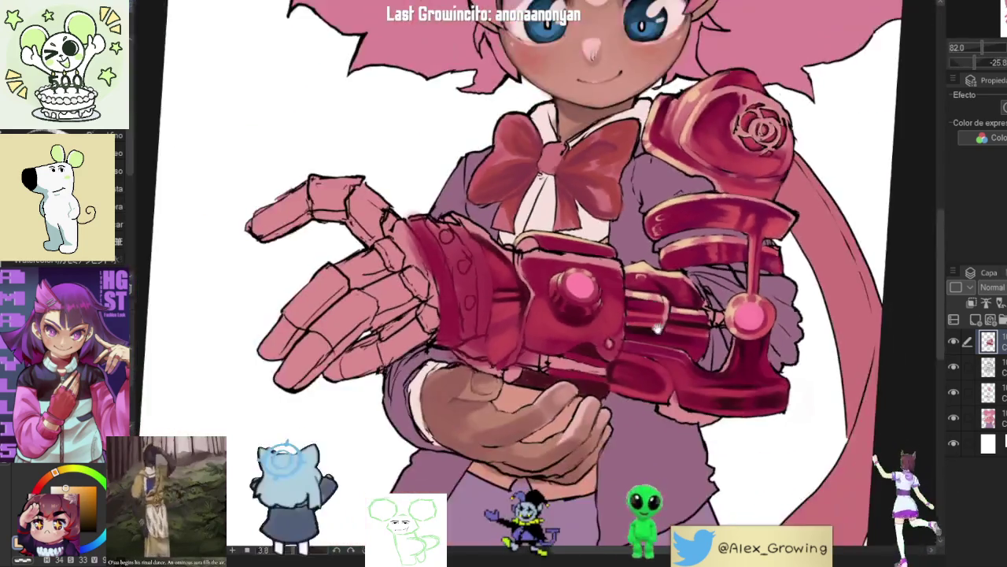
mouse_move(656, 329)
left_mouse_down()
mouse_move(676, 295)
mouse_move(679, 230)
mouse_move(641, 153)
left_mouse_up()
scroll(641, 154, "up", 5)
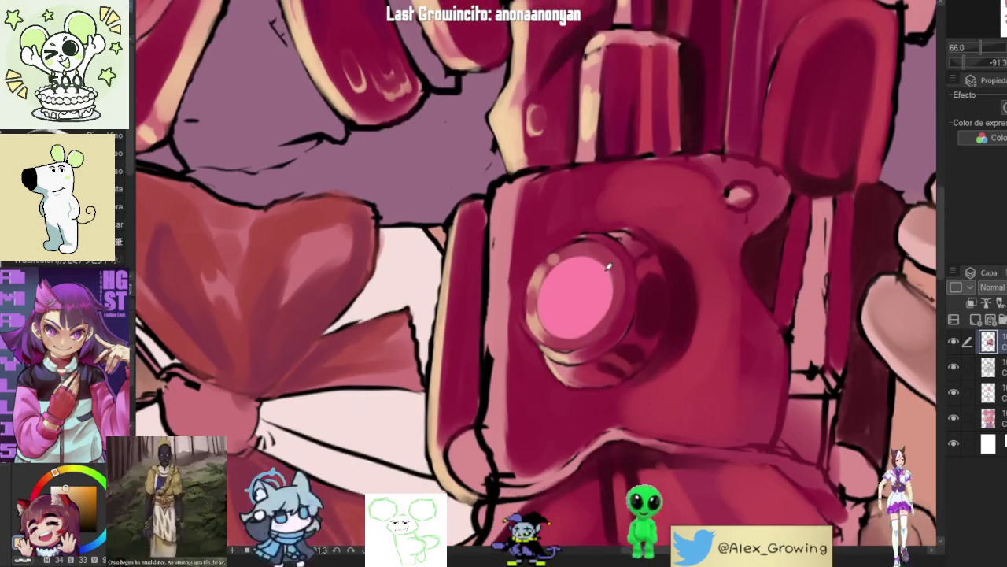
left_click_drag(654, 270, 642, 271)
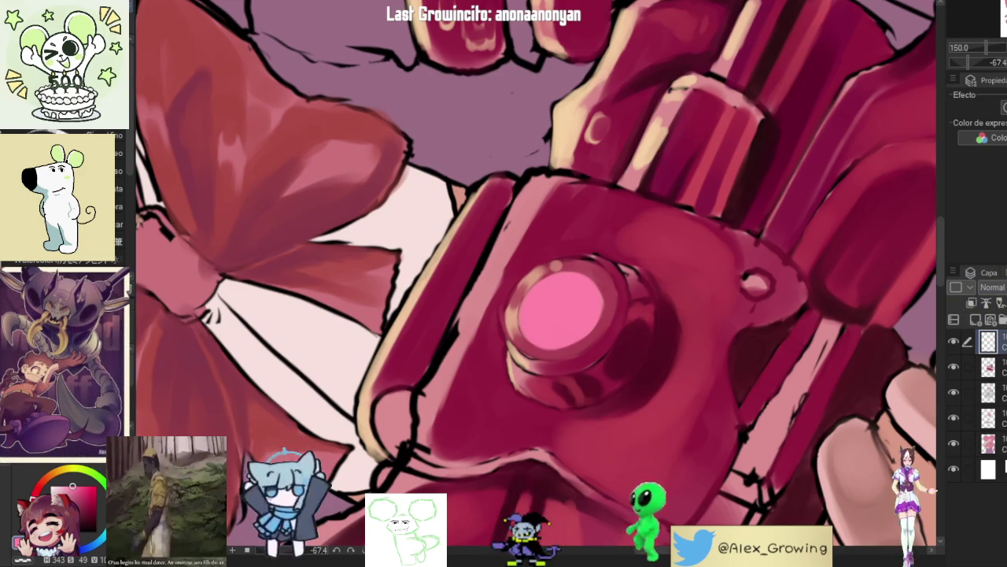
Step: Switch the layer to Overlay blend mode and brush a saturated glow over the pink gem, undoing one stroke
key("alt+shift+o")
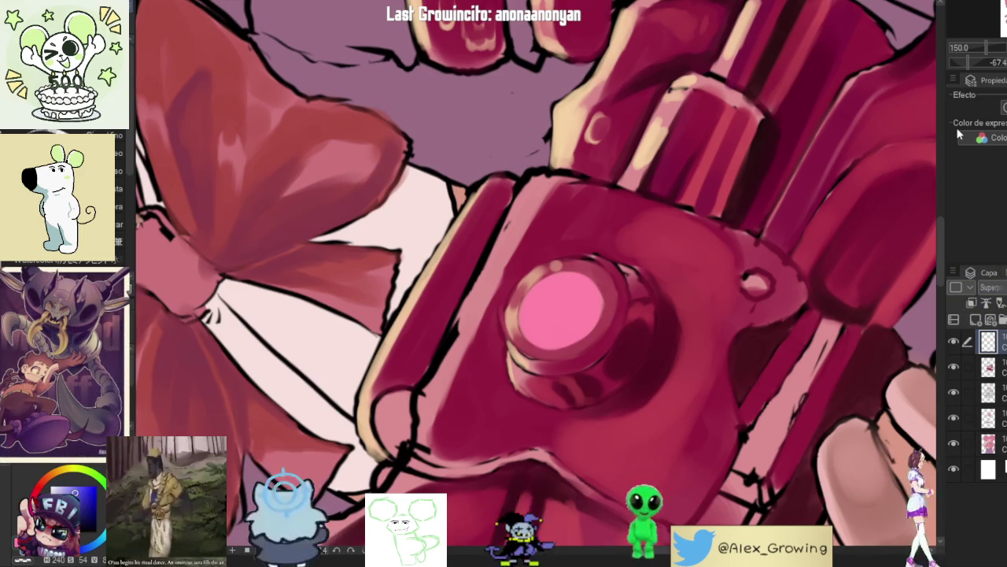
mouse_move(555, 287)
left_mouse_down()
mouse_move(595, 321)
mouse_move(565, 292)
left_mouse_up()
key("ctrl+z")
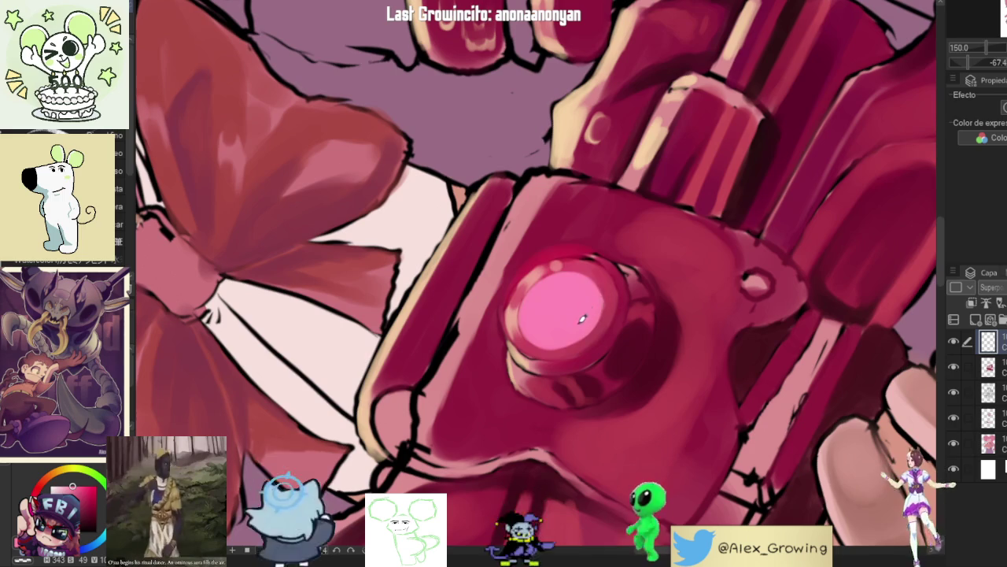
scroll(561, 314, "down", 5)
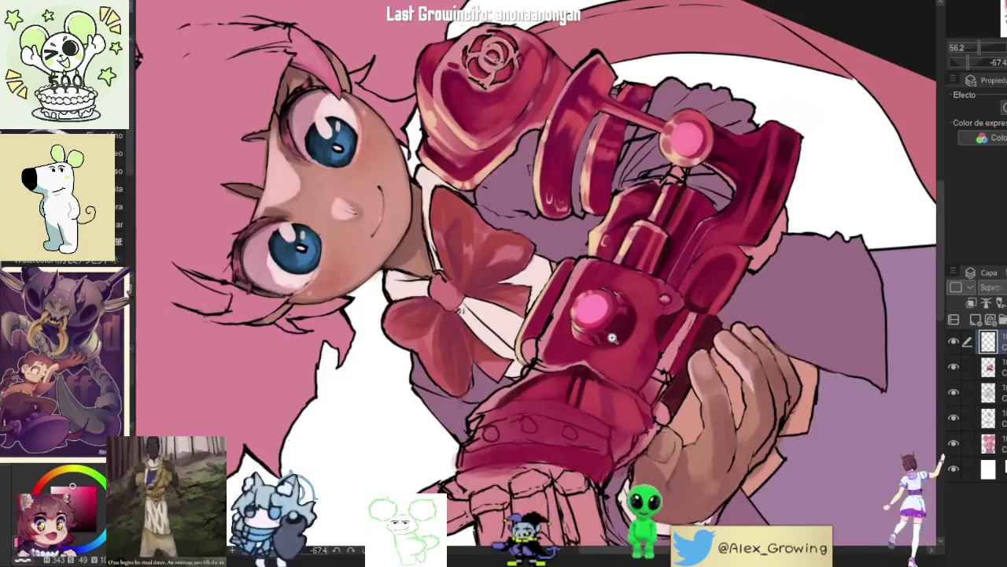
scroll(761, 230, "up", 3)
scroll(837, 312, "up", 3)
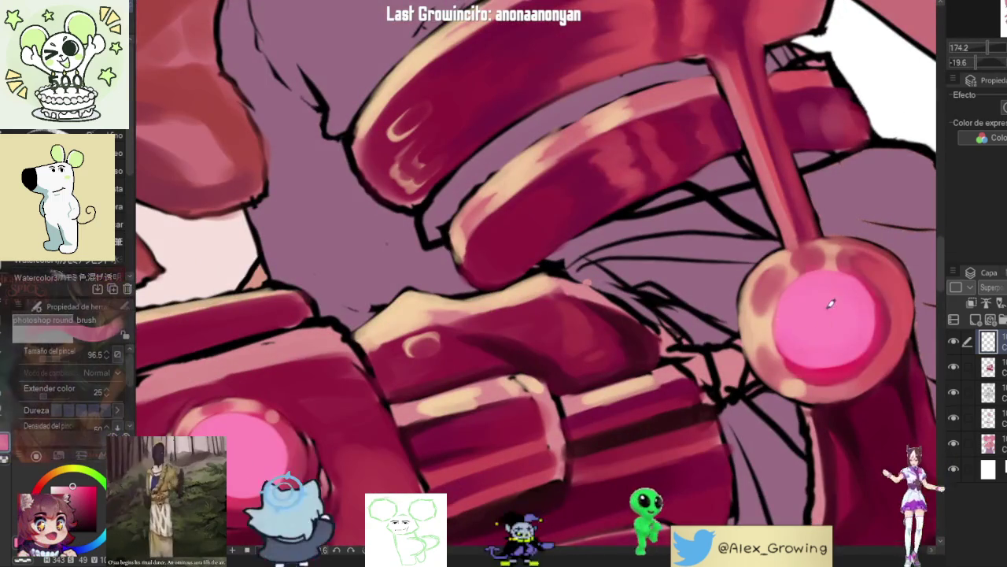
scroll(843, 328, "down", 3)
scroll(842, 341, "up", 2)
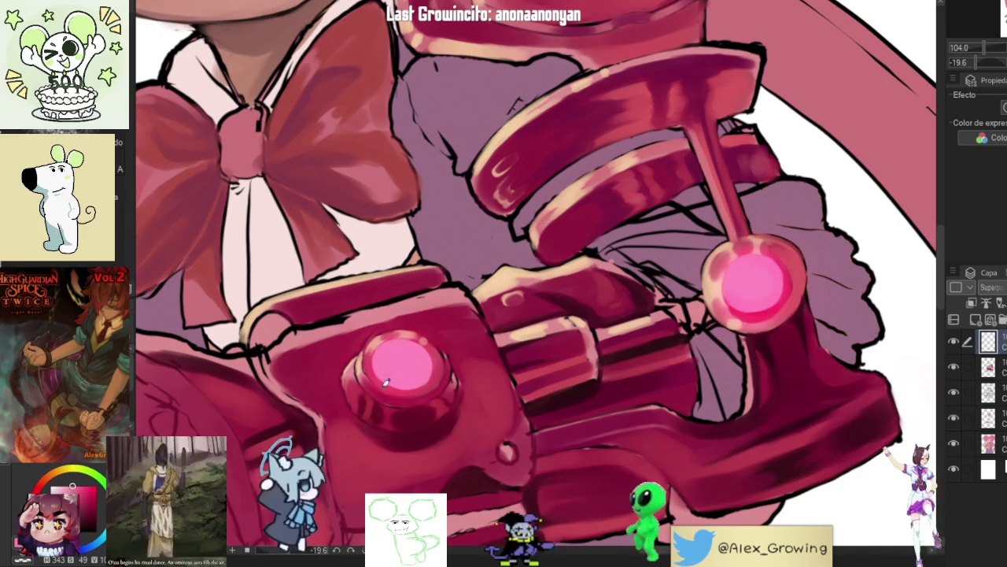
scroll(469, 365, "down", 5)
scroll(512, 346, "up", 5)
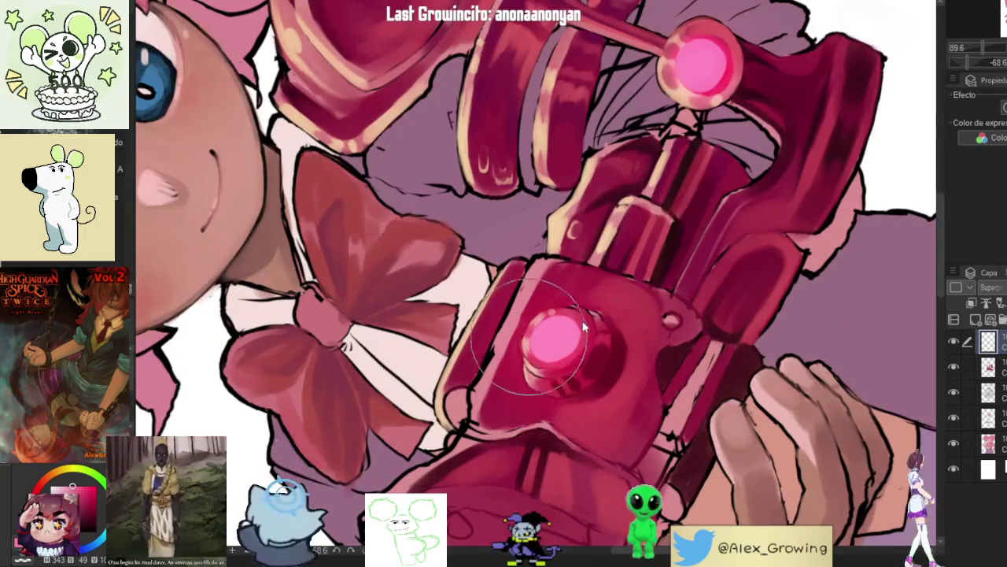
scroll(556, 331, "down", 5)
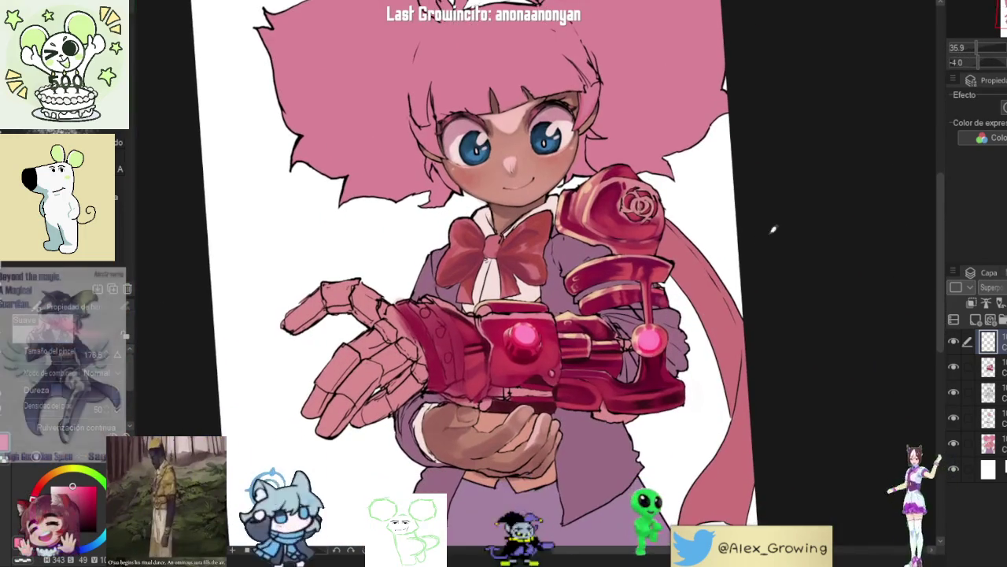
Step: Reset and mirror the view to check the drawing, then make the second layer active
key("ctrl+0")
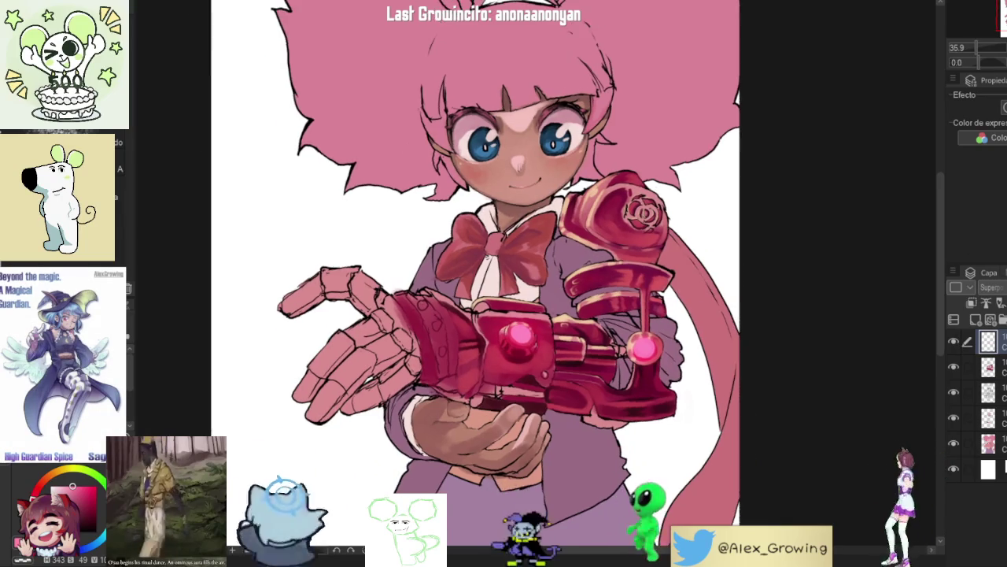
key("h")
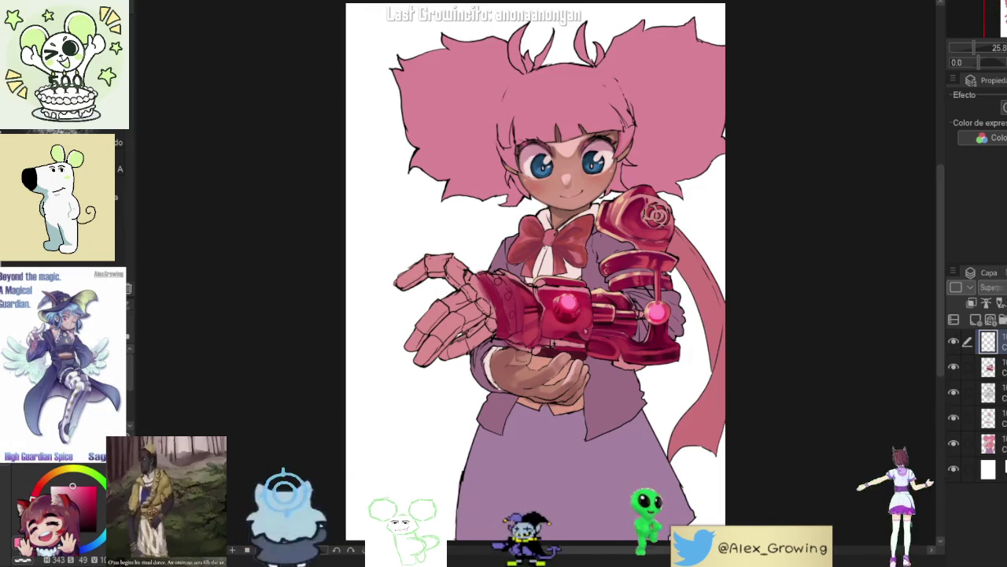
left_click(993, 366)
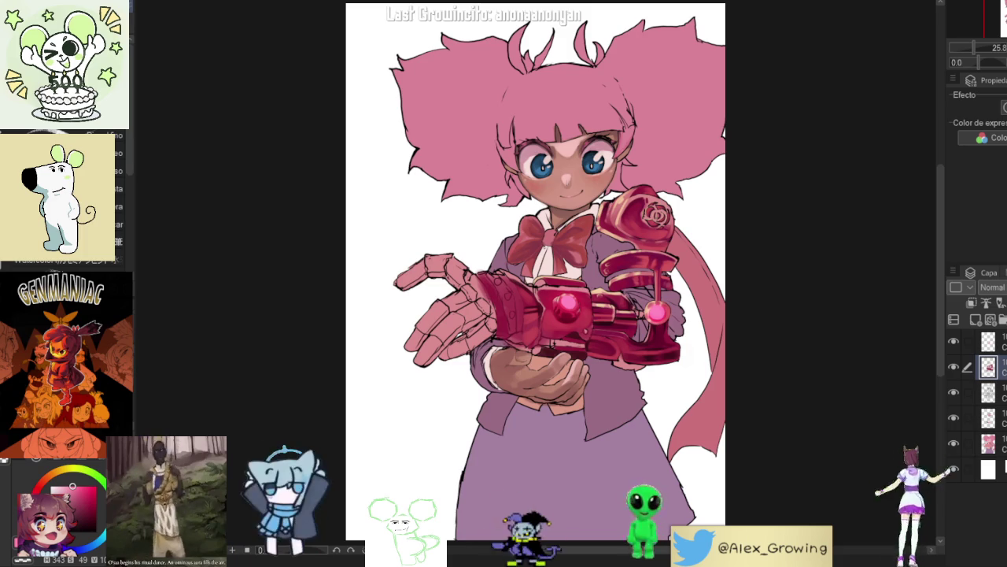
Step: Pan, zoom and tilt the view close around the mechanical gauntlet hand
left_click_drag(545, 344, 583, 363)
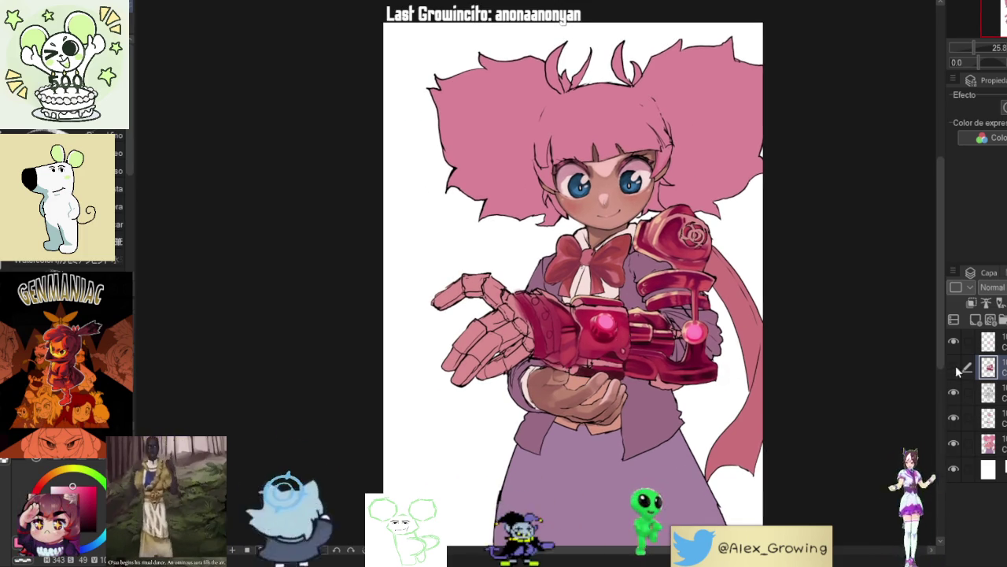
scroll(583, 315, "up", 5)
left_click_drag(583, 315, 629, 236)
scroll(718, 266, "up", 3)
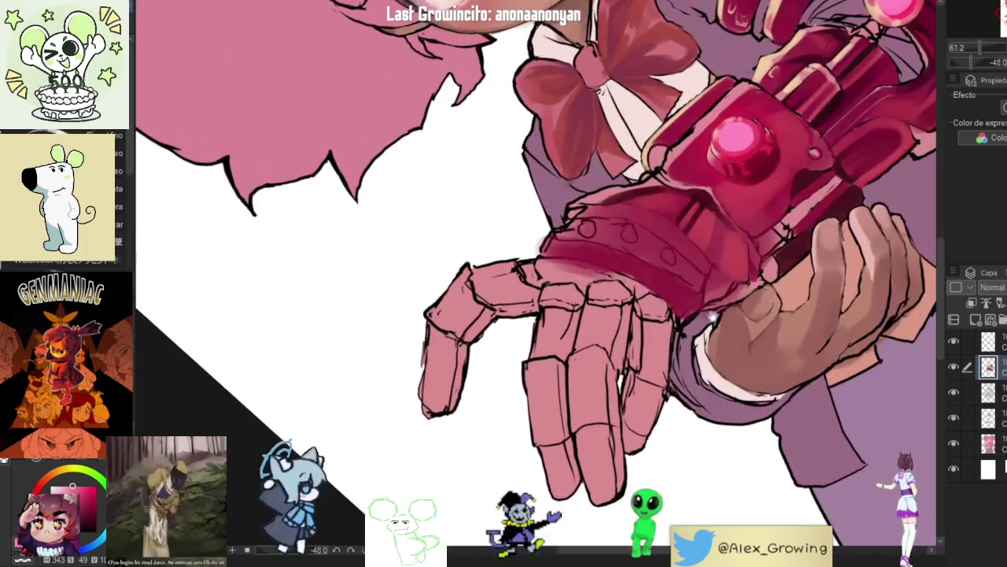
mouse_move(718, 266)
left_mouse_down()
mouse_move(674, 219)
mouse_move(586, 288)
mouse_move(590, 270)
mouse_move(574, 306)
mouse_move(579, 283)
left_mouse_up()
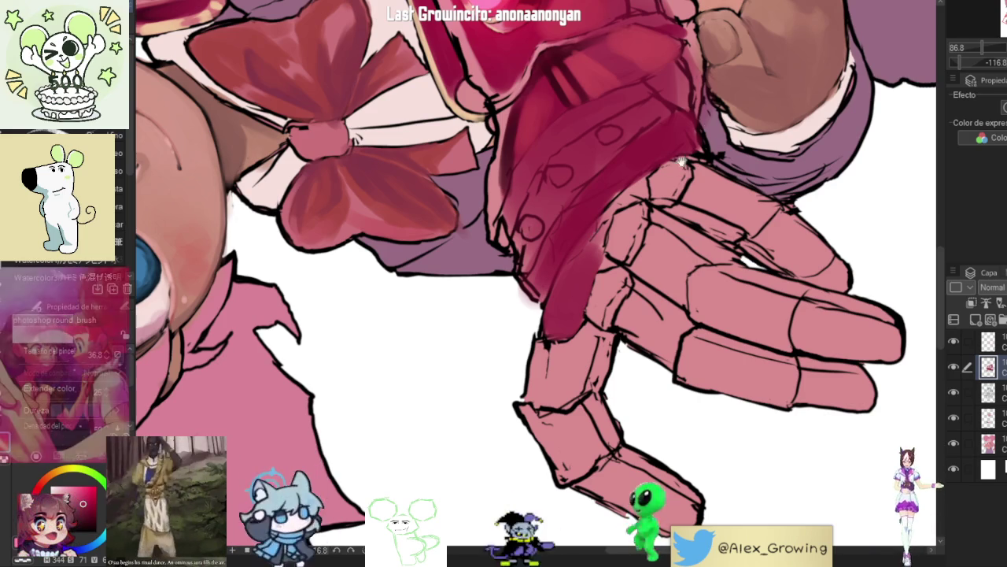
Step: Extend crimson shading toward the hand outline, then zoom out and rotate until the face is upright
scroll(643, 273, "up", 2)
scroll(642, 273, "up", 2)
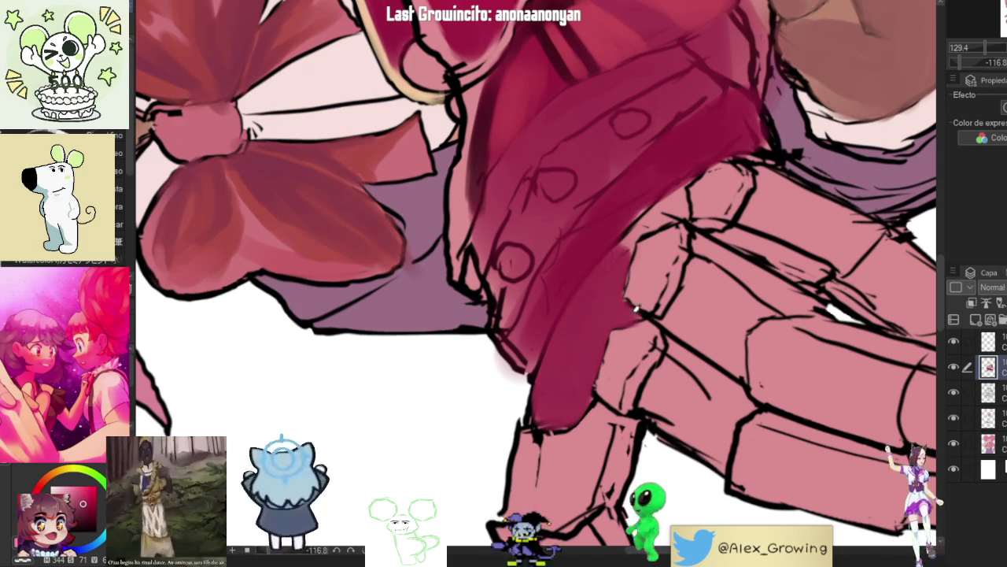
mouse_move(627, 248)
left_mouse_down()
mouse_move(653, 206)
mouse_move(665, 196)
mouse_move(658, 223)
mouse_move(681, 196)
left_mouse_up()
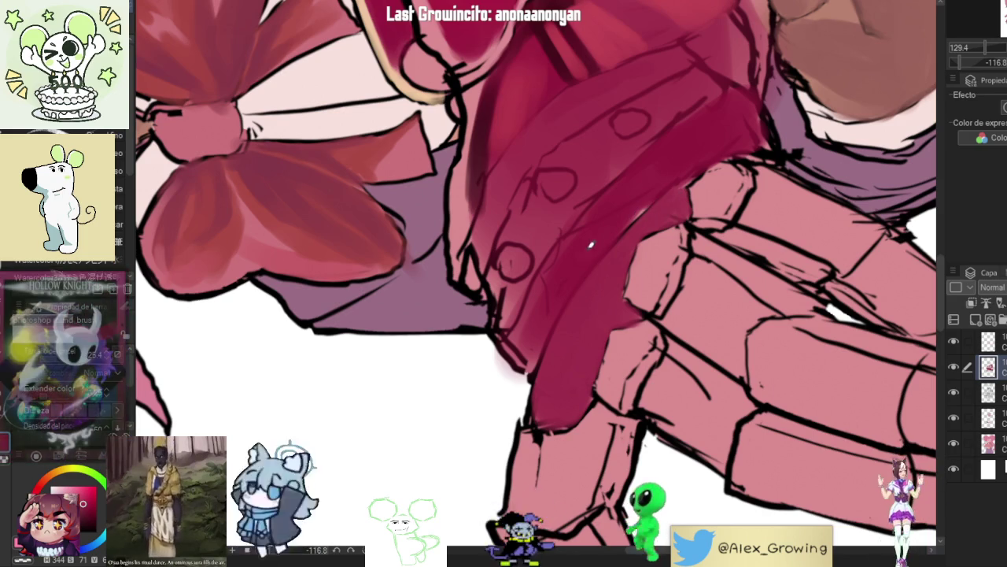
scroll(720, 125, "down", 10)
mouse_move(596, 270)
left_mouse_down()
mouse_move(678, 426)
mouse_move(665, 315)
left_mouse_up()
scroll(656, 248, "up", 6)
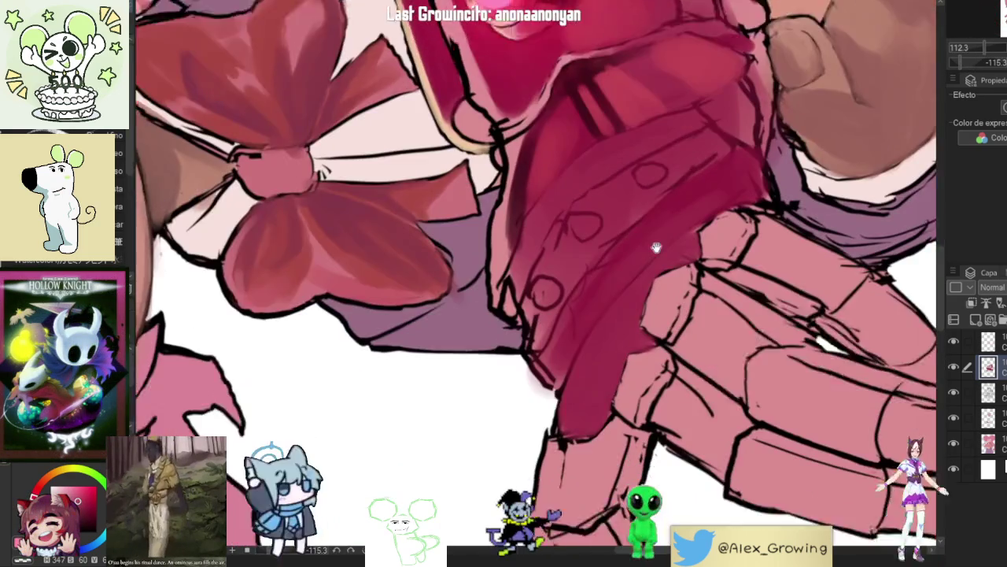
left_click_drag(656, 248, 640, 210)
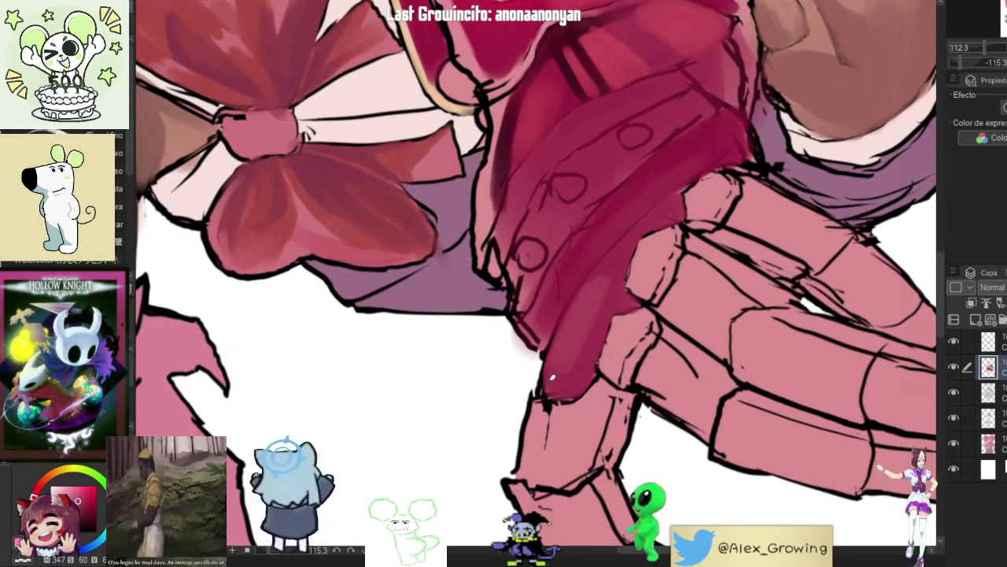
scroll(560, 266, "down", 3)
mouse_move(561, 266)
left_mouse_down()
mouse_move(598, 206)
mouse_move(590, 200)
left_mouse_up()
left_click_drag(632, 143, 591, 136)
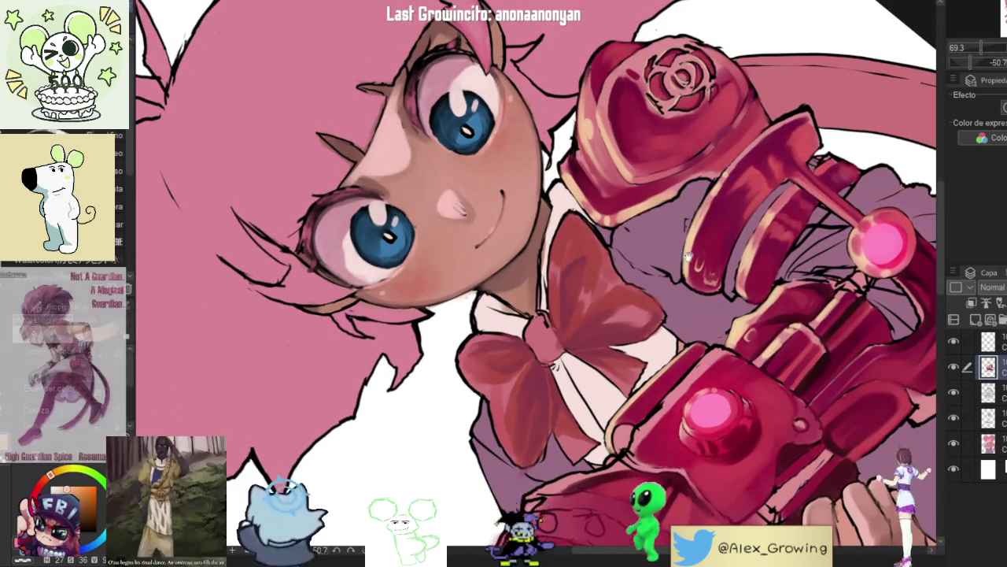
Step: Zoom in on the bow and glove and paint a light highlight along the glove's edge
scroll(674, 236, "up", 3)
scroll(675, 236, "down", 6)
left_click_drag(654, 251, 654, 250)
scroll(654, 250, "up", 8)
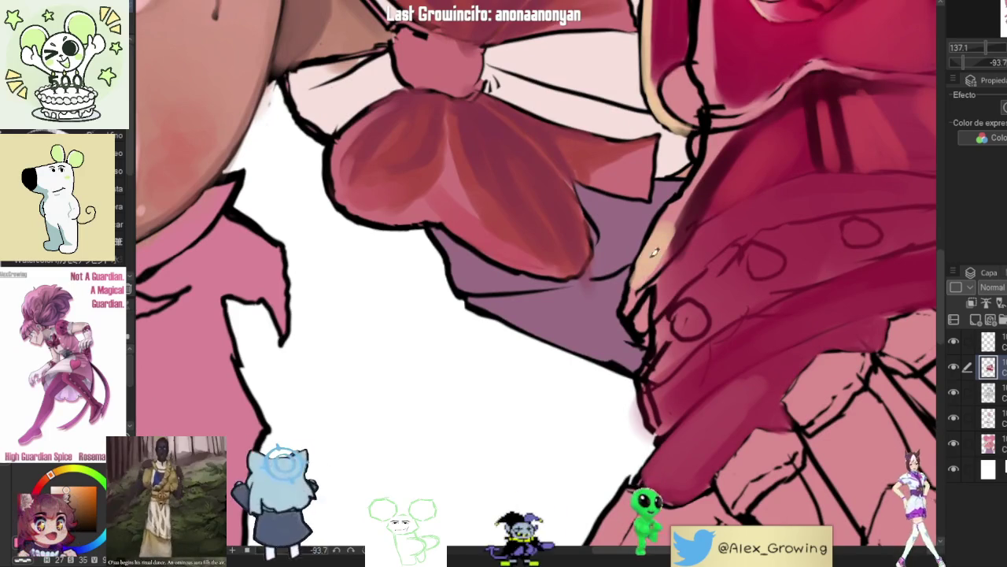
mouse_move(653, 244)
left_mouse_down()
mouse_move(622, 314)
mouse_move(709, 158)
mouse_move(653, 236)
mouse_move(734, 132)
mouse_move(696, 351)
mouse_move(661, 323)
mouse_move(667, 289)
mouse_move(760, 227)
left_mouse_up()
Step: Rework and brighten the highlight along the glove's upper edge with three more strokes
scroll(733, 133, "down", 5)
scroll(645, 310, "up", 5)
left_click_drag(708, 260, 629, 330)
left_click_drag(764, 231, 669, 287)
left_click_drag(711, 257, 626, 353)
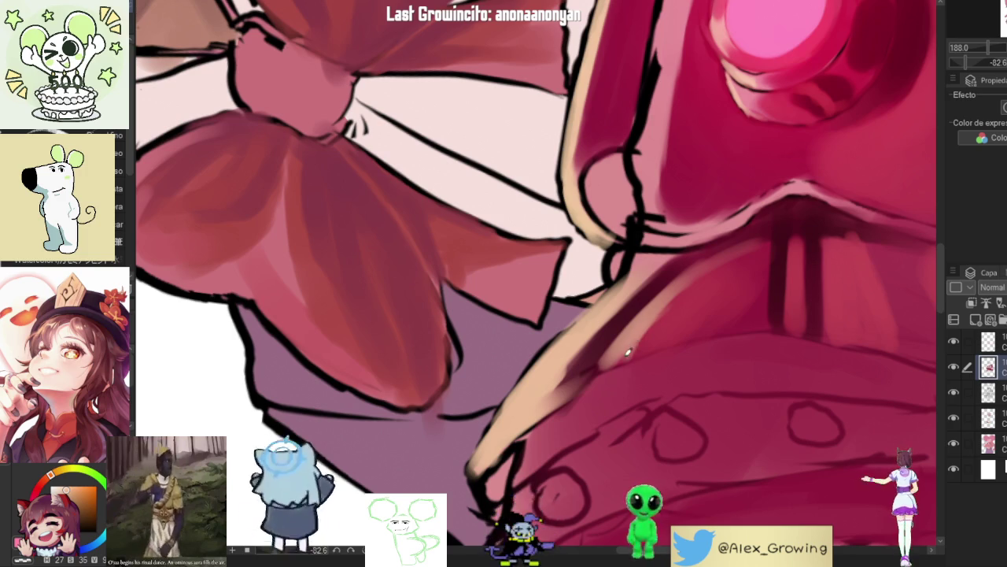
Step: Sample the glove-edge pink and lay a lighter pink highlight stroke along the gauntlet edge
scroll(618, 350, "down", 5)
left_click_drag(618, 350, 705, 282)
scroll(705, 282, "up", 5)
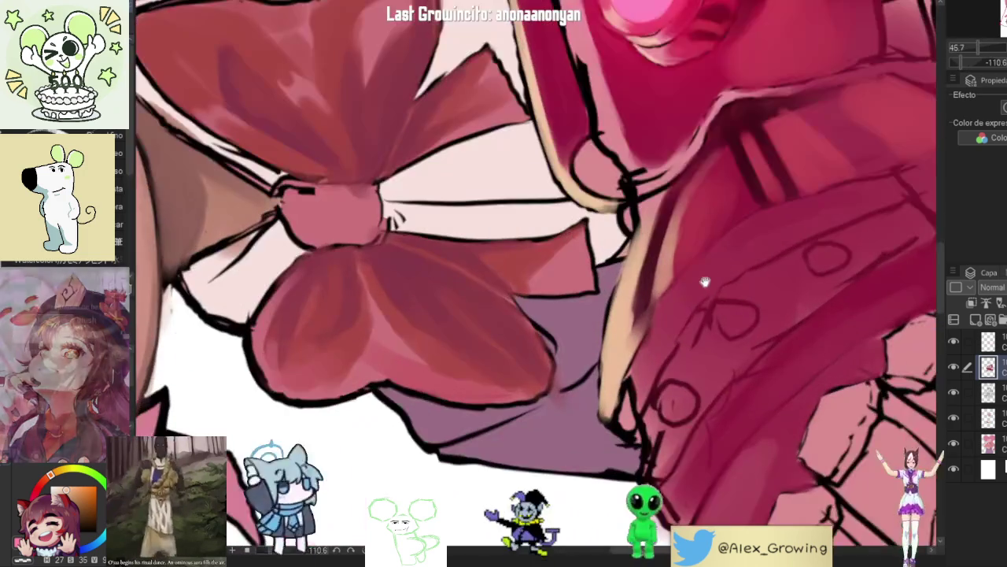
left_click(650, 335, "alt")
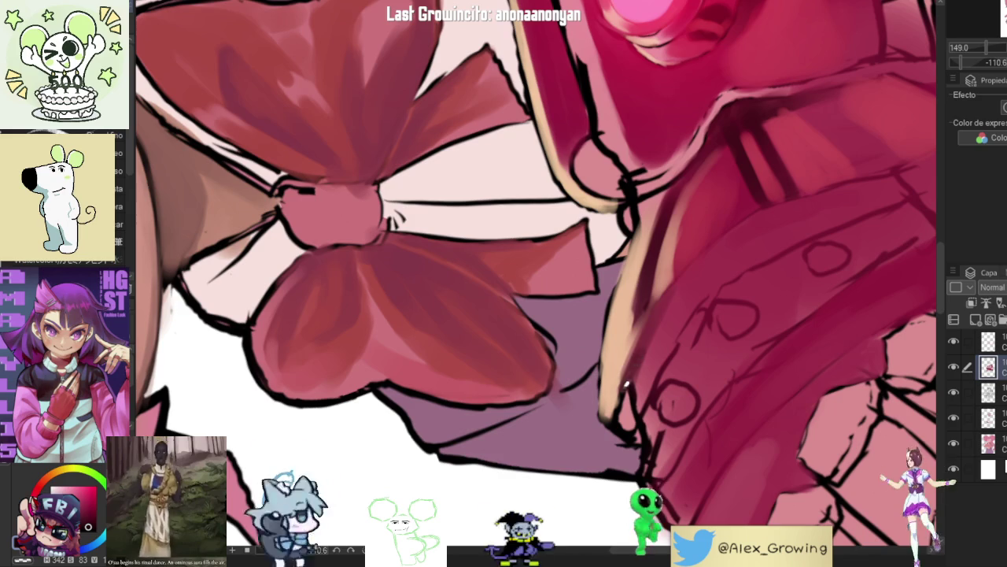
left_click(670, 334, "alt")
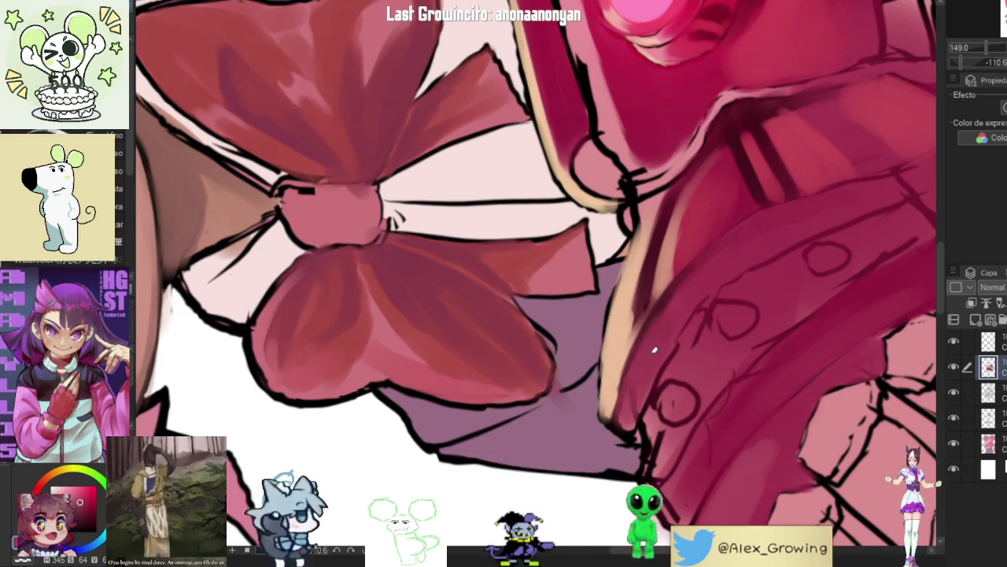
left_click_drag(654, 340, 687, 290)
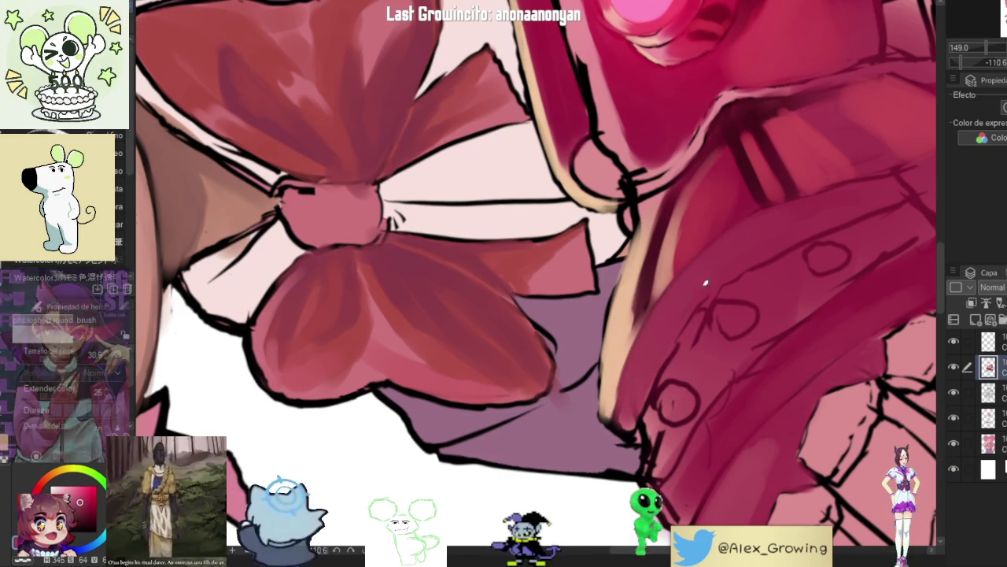
scroll(682, 373, "down", 3)
left_click_drag(681, 373, 631, 200)
scroll(632, 200, "up", 5)
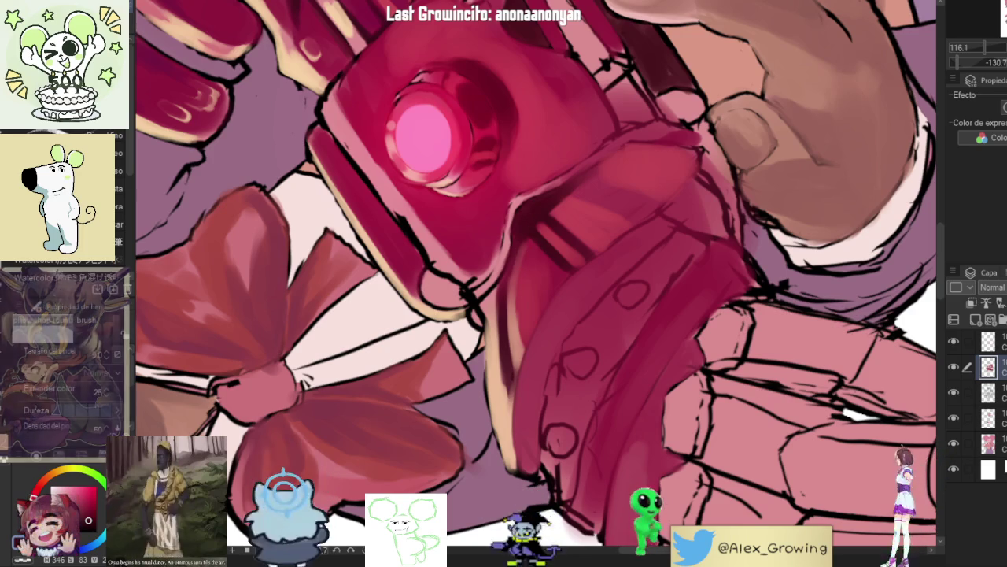
left_click_drag(665, 235, 641, 214)
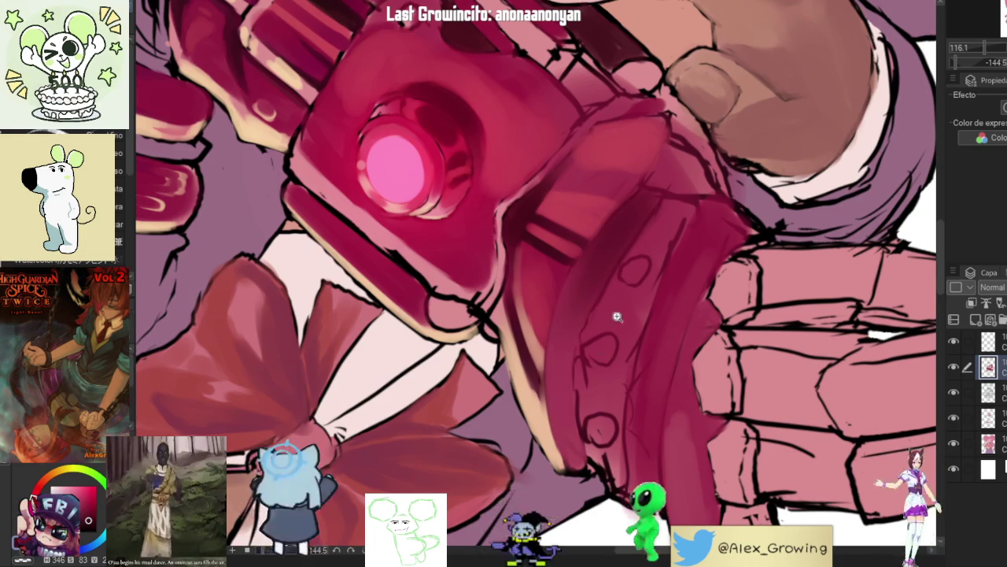
scroll(617, 316, "down", 5)
scroll(643, 248, "up", 5)
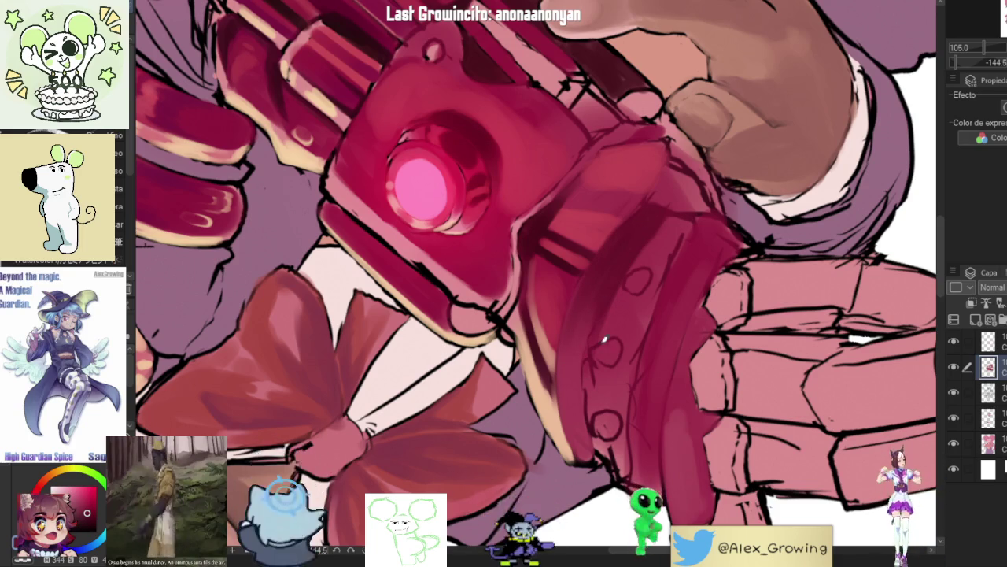
scroll(594, 434, "down", 4)
scroll(586, 361, "up", 4)
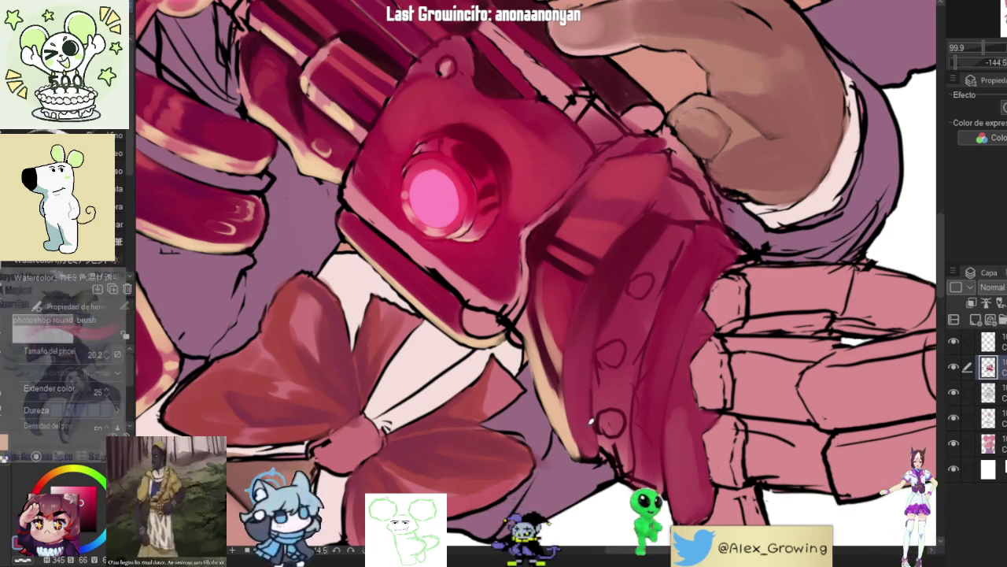
scroll(592, 409, "down", 5)
scroll(450, 393, "up", 2)
mouse_move(450, 394)
left_mouse_down()
mouse_move(417, 339)
mouse_move(472, 259)
mouse_move(566, 228)
mouse_move(648, 233)
mouse_move(677, 165)
mouse_move(638, 326)
mouse_move(600, 361)
left_mouse_up()
scroll(649, 232, "up", 2)
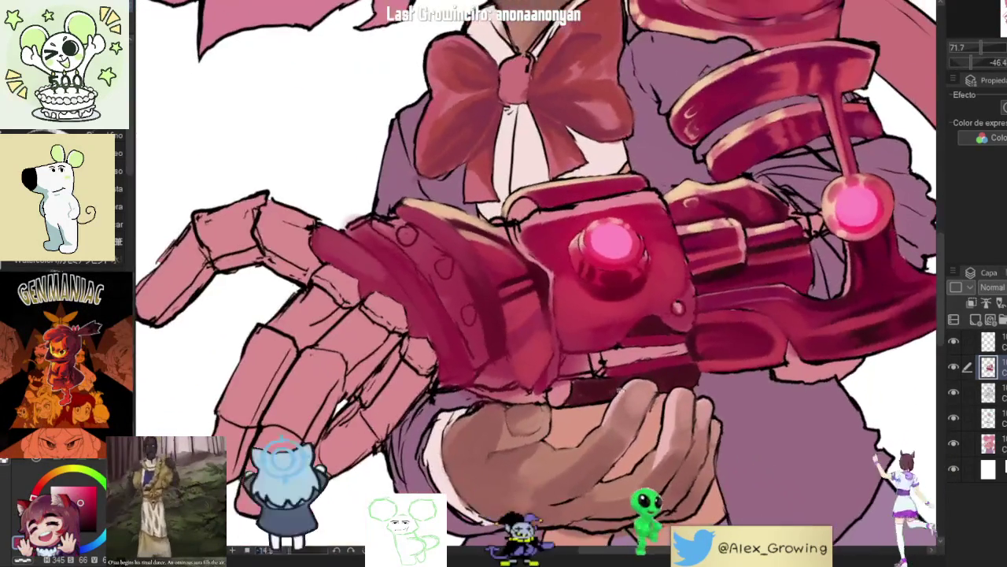
left_click(955, 370)
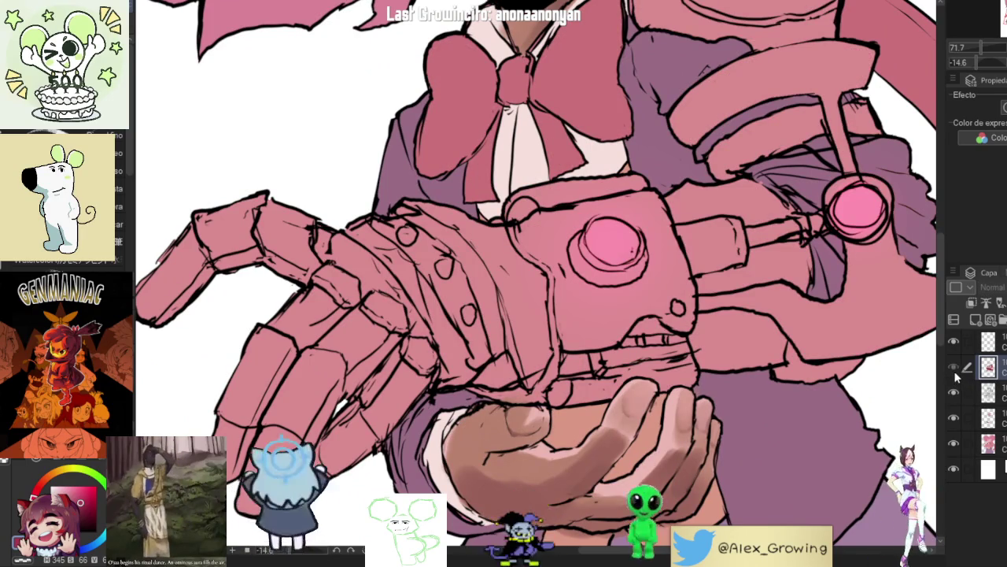
left_click(955, 369)
mouse_move(598, 236)
left_mouse_down()
mouse_move(546, 307)
mouse_move(574, 275)
left_mouse_up()
left_click(955, 370)
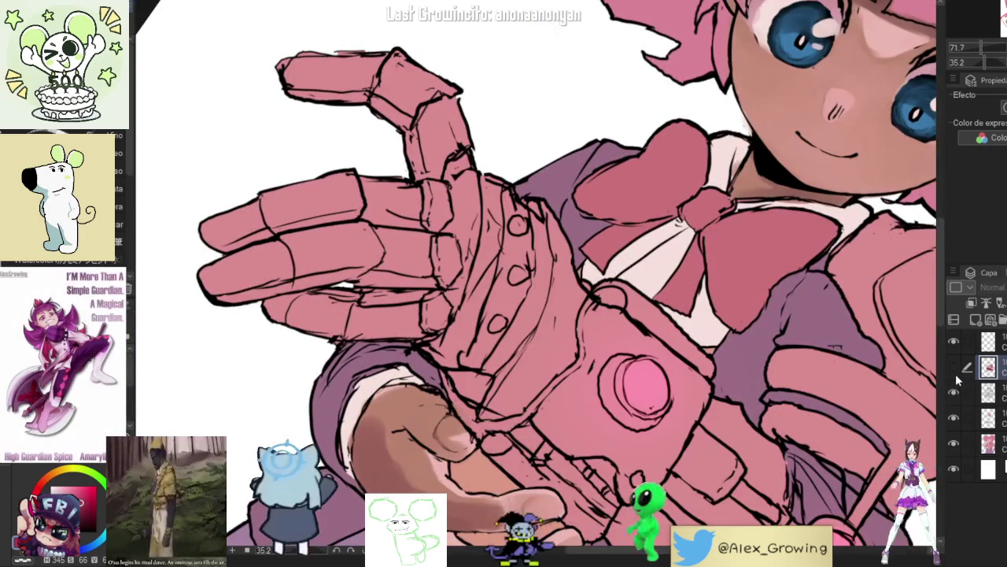
left_click(955, 373)
left_click_drag(598, 472, 872, 237)
left_click(954, 369)
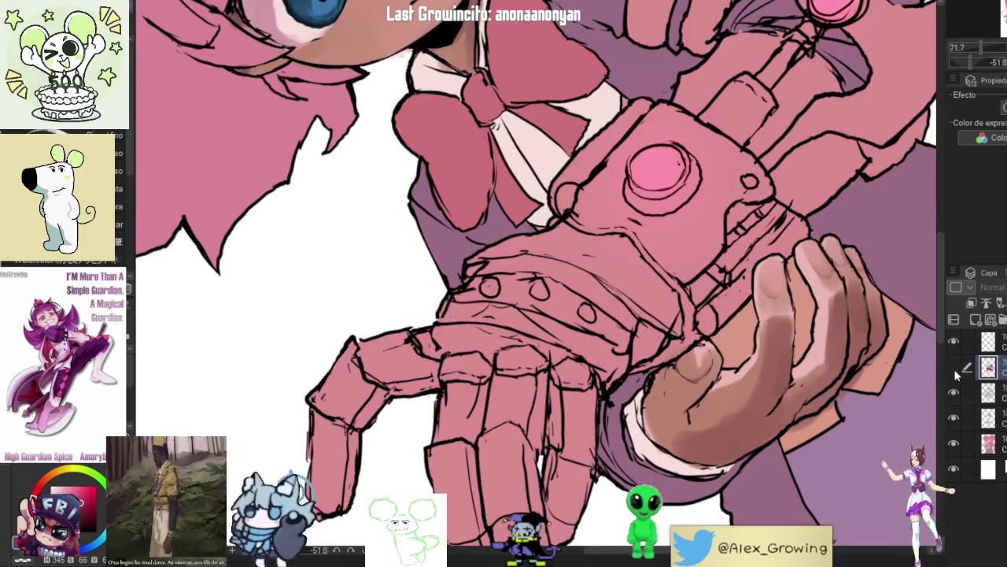
left_click(955, 374)
left_click_drag(708, 236, 547, 277)
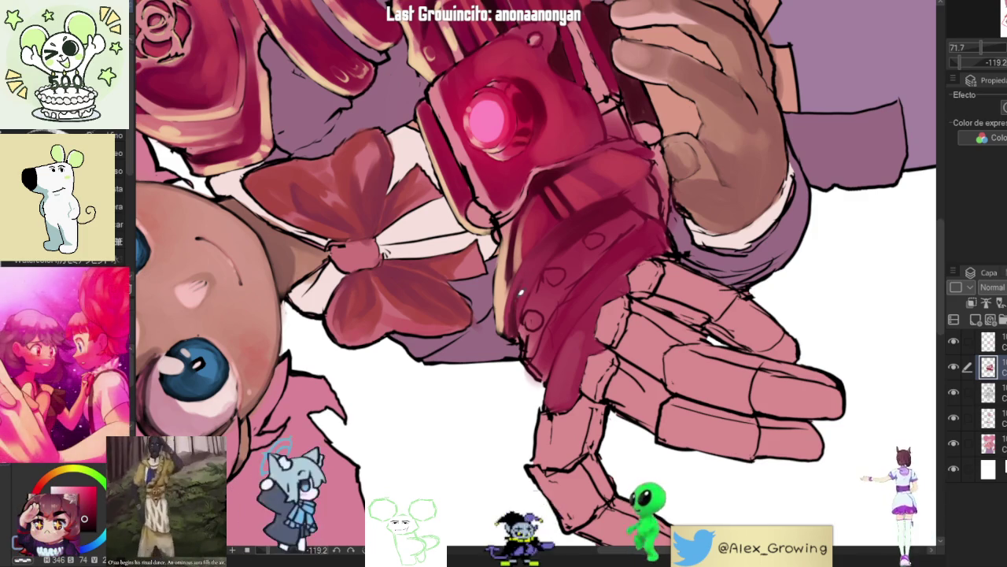
left_click_drag(636, 215, 520, 311)
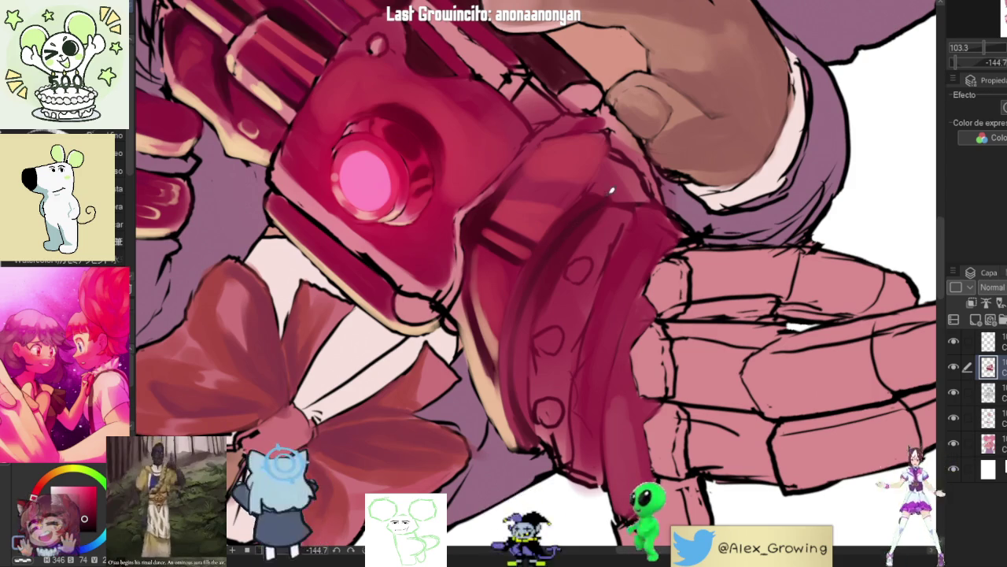
scroll(563, 260, "up", 3)
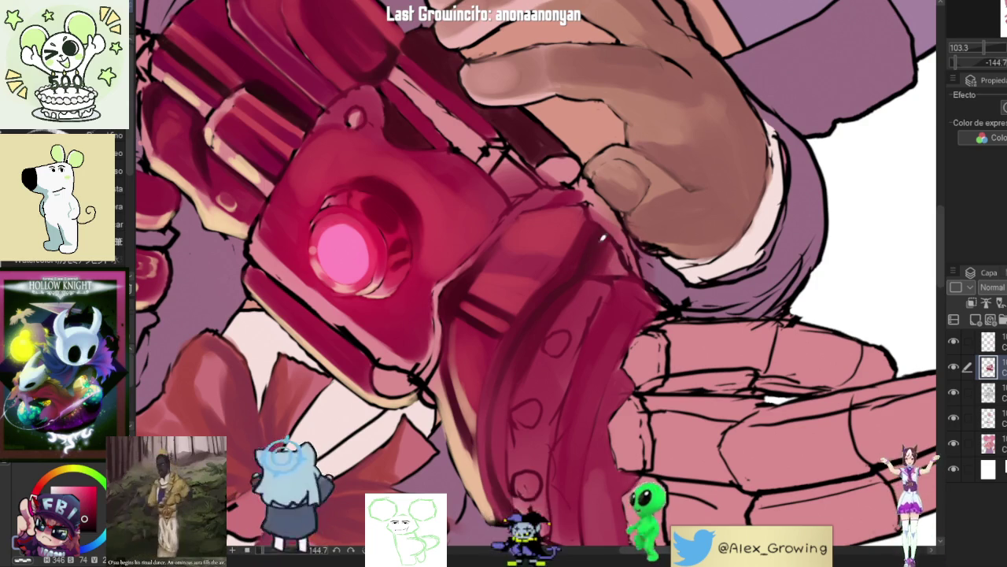
mouse_move(622, 227)
left_mouse_down()
mouse_move(638, 276)
mouse_move(628, 326)
mouse_move(595, 366)
mouse_move(546, 386)
left_mouse_up()
left_click_drag(403, 267, 496, 318)
scroll(488, 315, "up", 1)
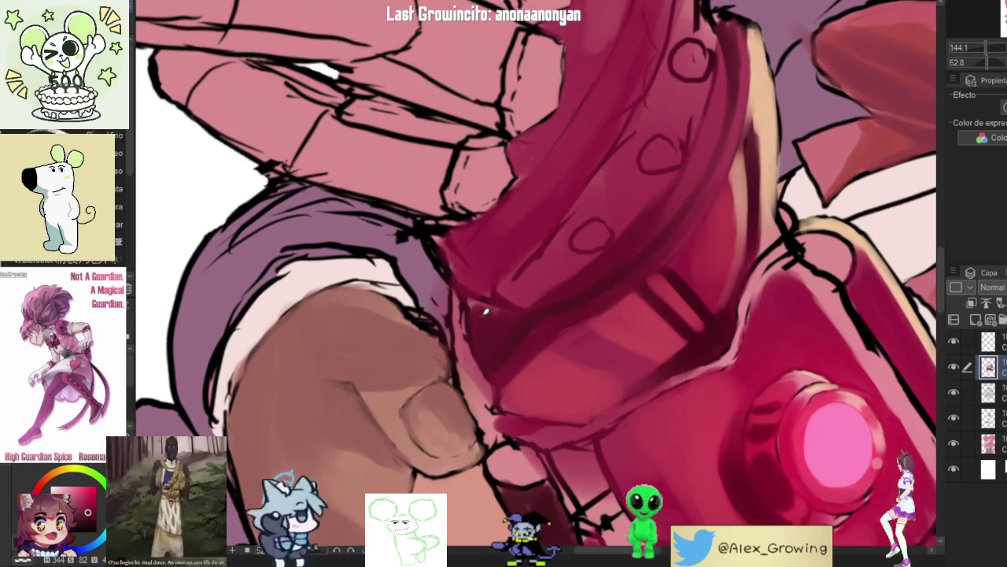
scroll(535, 310, "down", 5)
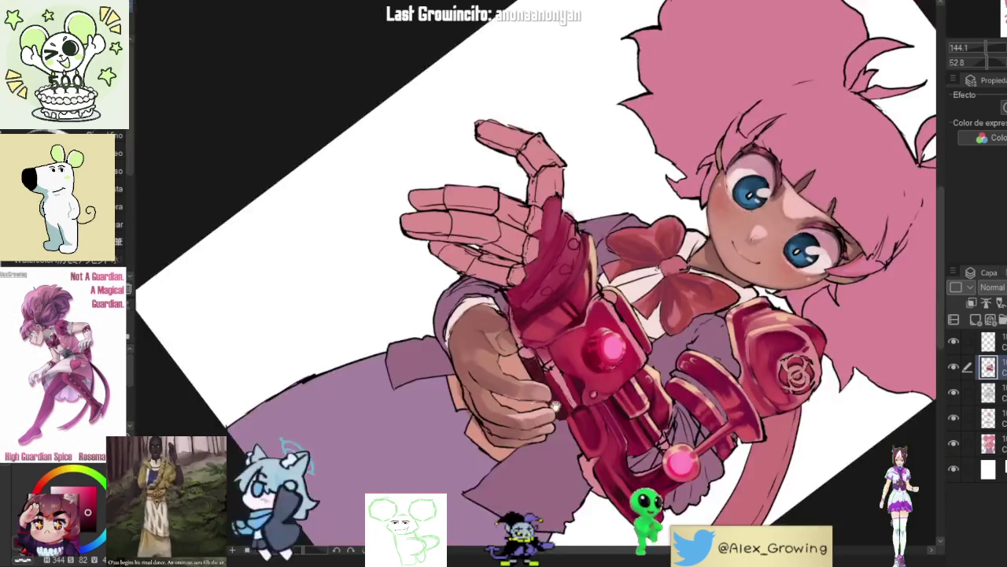
scroll(657, 155, "up", 1)
mouse_move(657, 155)
left_mouse_down()
mouse_move(673, 294)
mouse_move(618, 389)
mouse_move(496, 330)
mouse_move(605, 314)
left_mouse_up()
scroll(657, 213, "up", 2)
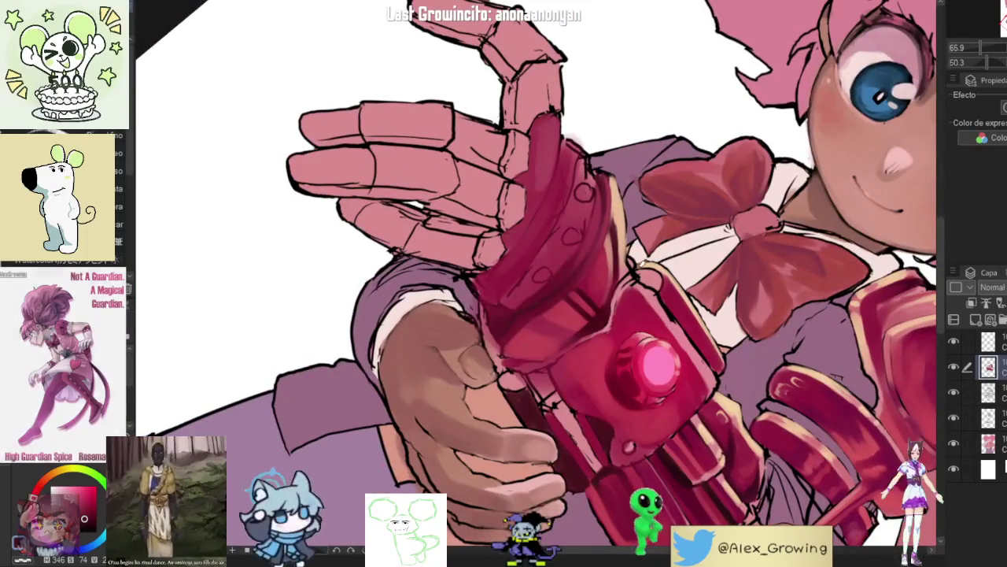
scroll(699, 244, "up", 3)
scroll(665, 275, "up", 5)
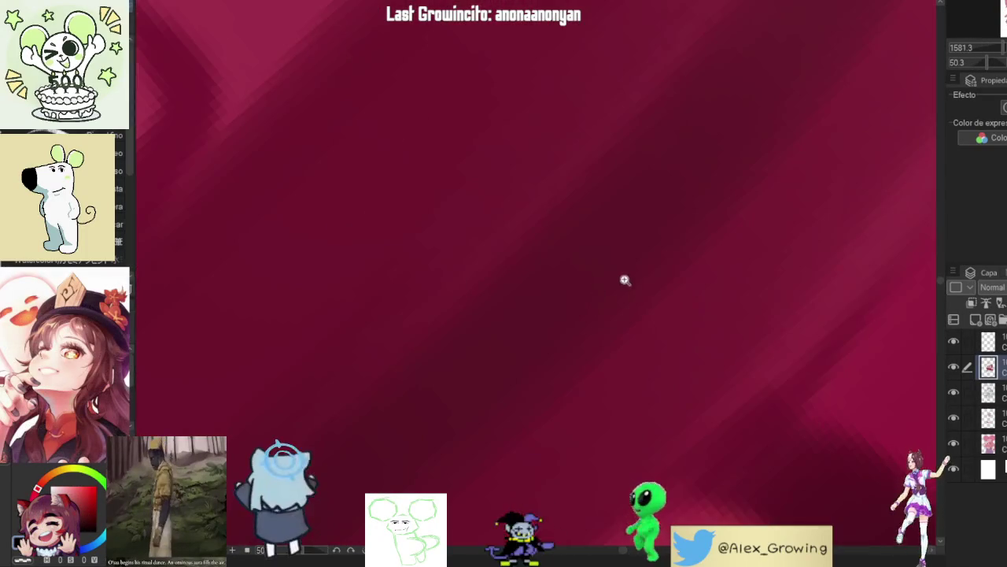
scroll(625, 281, "down", 3)
mouse_move(636, 378)
left_mouse_down()
mouse_move(637, 351)
mouse_move(513, 365)
mouse_move(609, 367)
mouse_move(581, 334)
mouse_move(564, 344)
left_mouse_up()
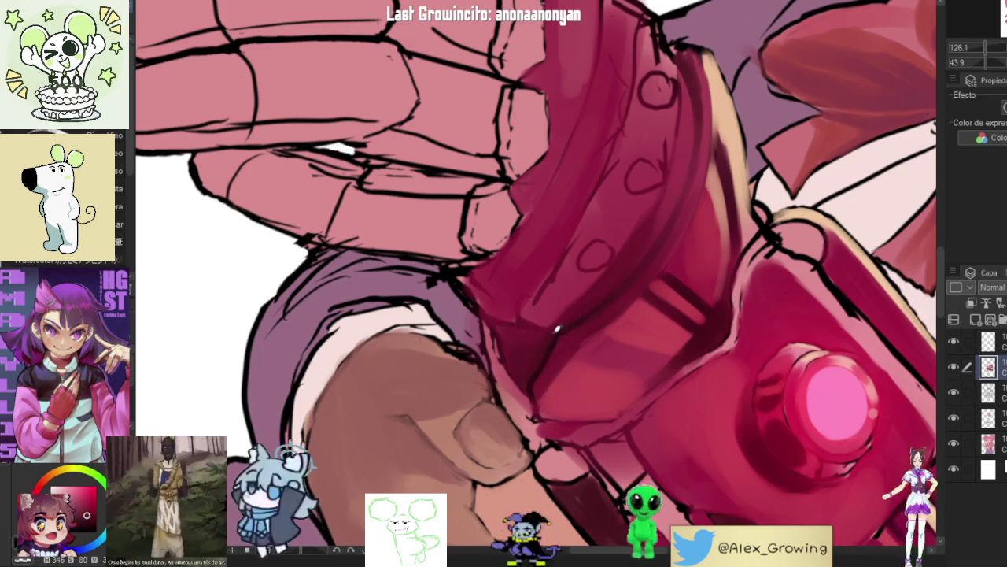
Step: Rotate and zoom the view onto the red cuff, with the bow upper left and arm upright
mouse_move(557, 332)
left_mouse_down()
mouse_move(585, 324)
mouse_move(589, 339)
left_mouse_up()
left_click_drag(606, 433, 629, 260)
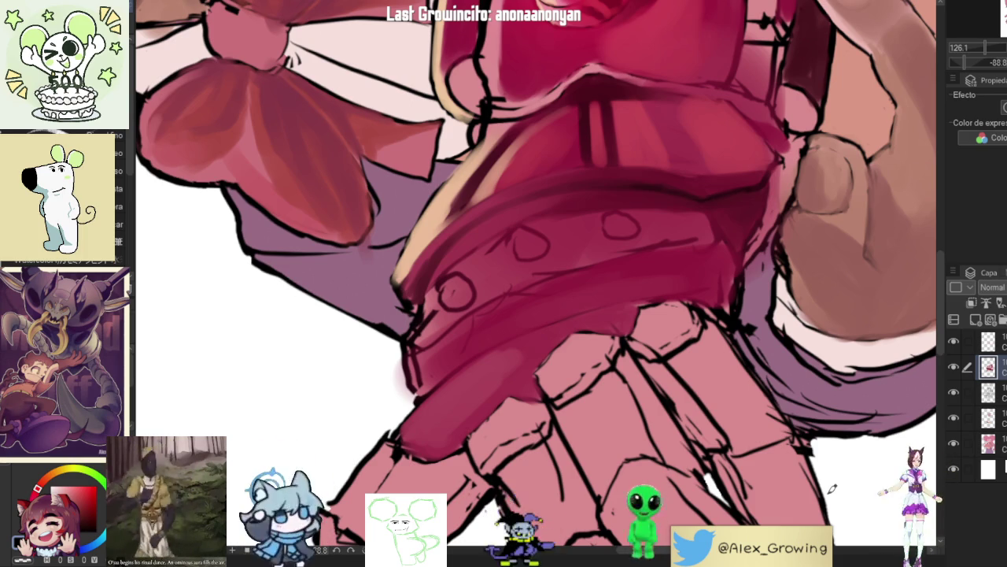
scroll(832, 488, "down", 5)
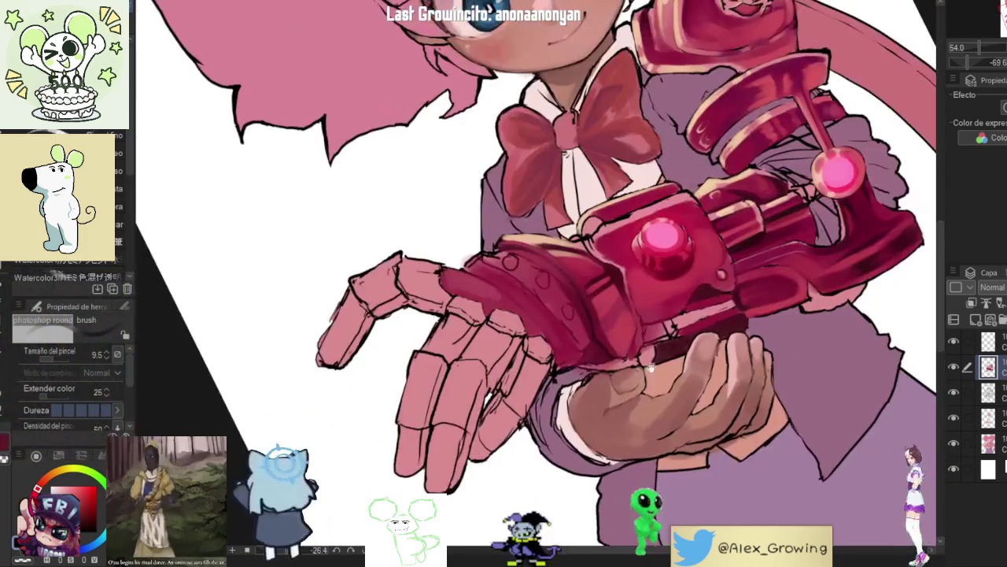
mouse_move(650, 368)
left_mouse_down()
mouse_move(661, 389)
mouse_move(592, 283)
left_mouse_up()
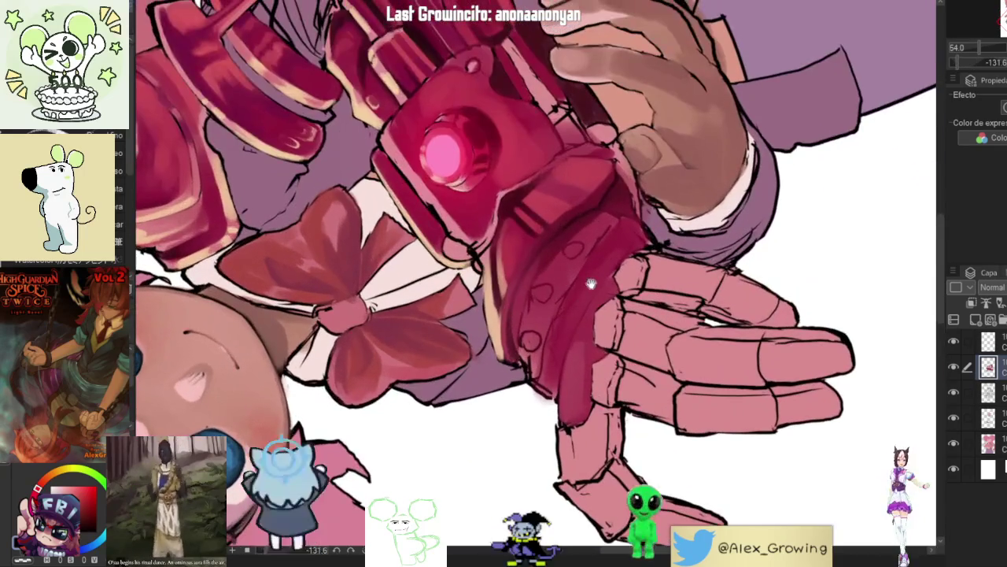
scroll(569, 356, "up", 2)
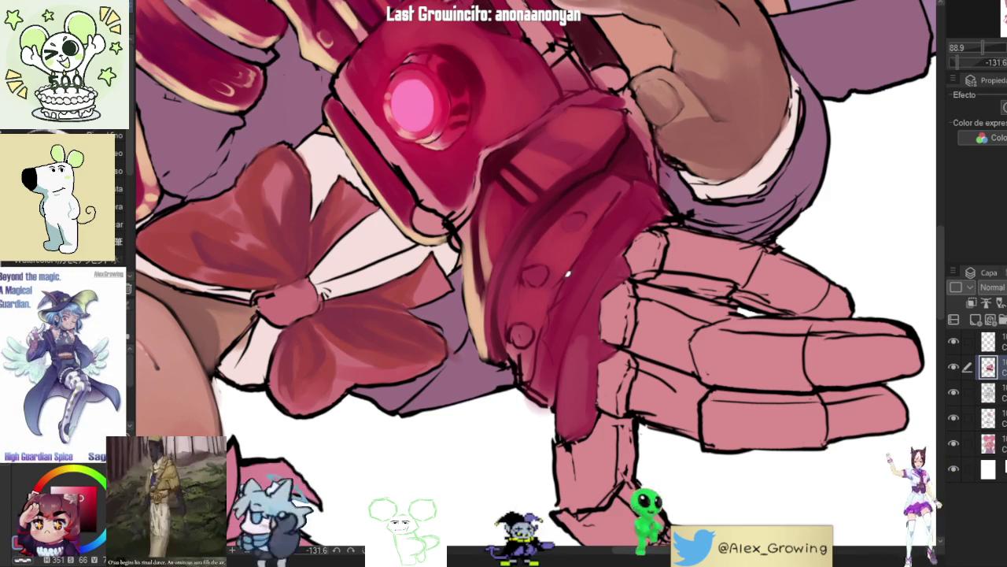
scroll(607, 221, "up", 4)
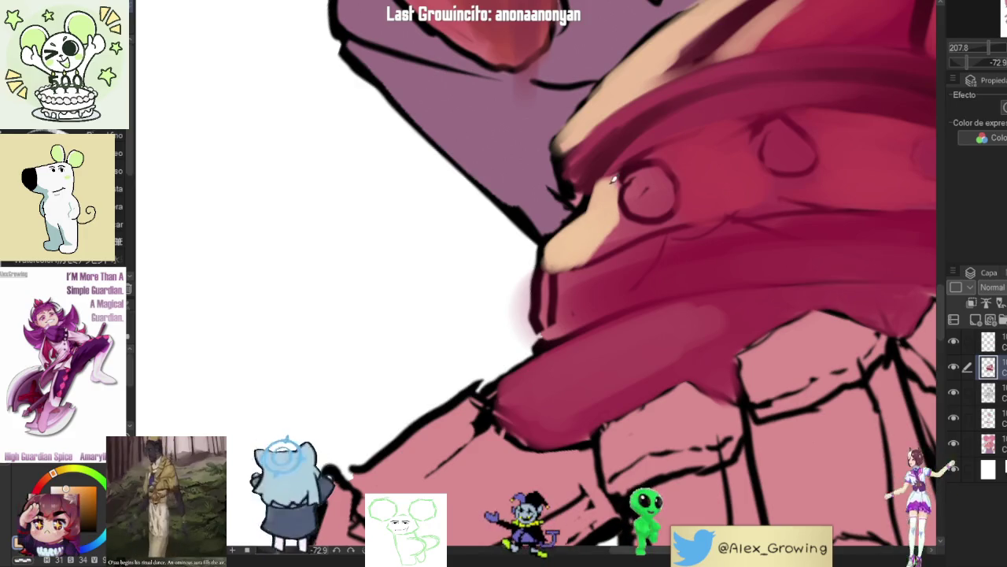
scroll(614, 180, "down", 5)
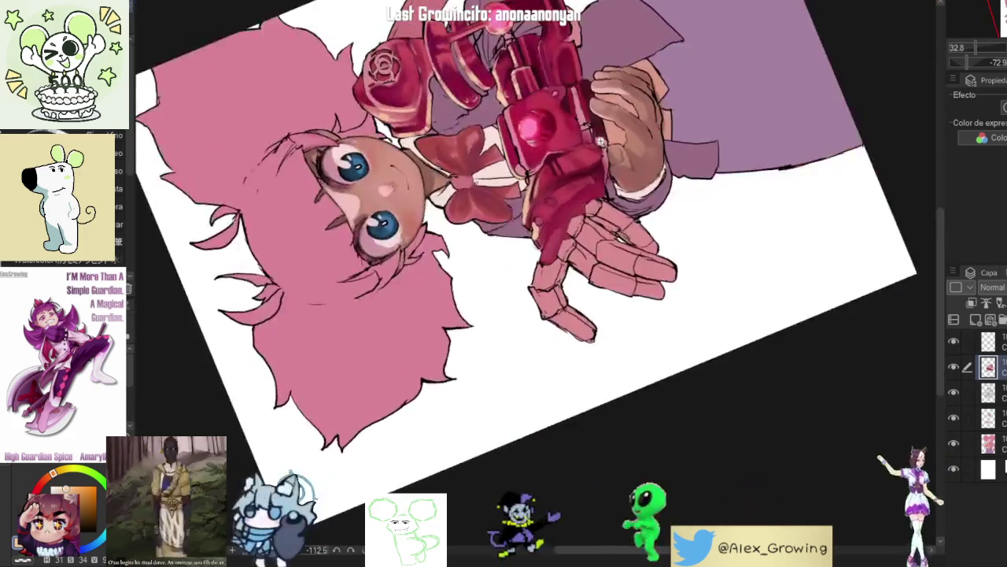
scroll(612, 220, "up", 3)
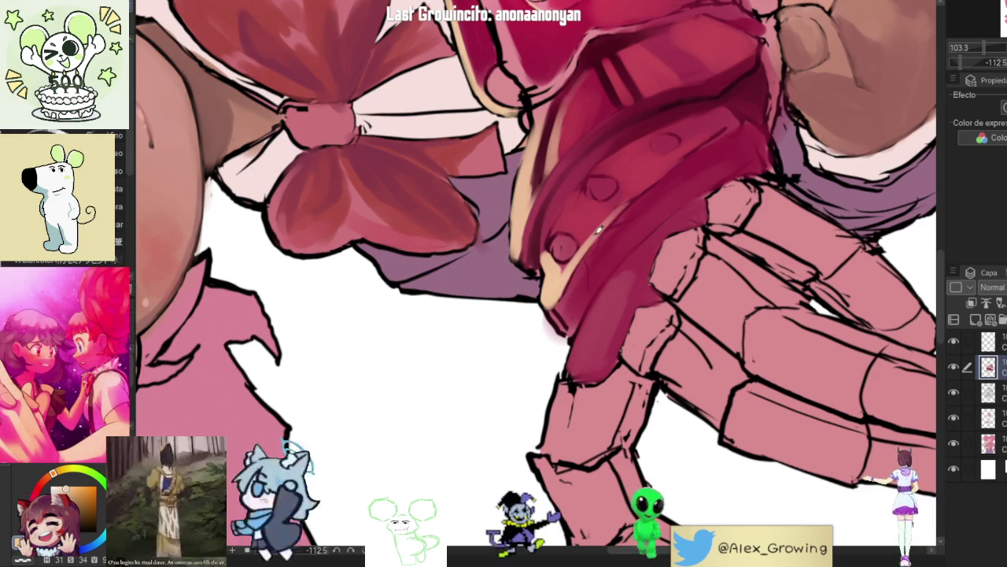
scroll(598, 234, "down", 5)
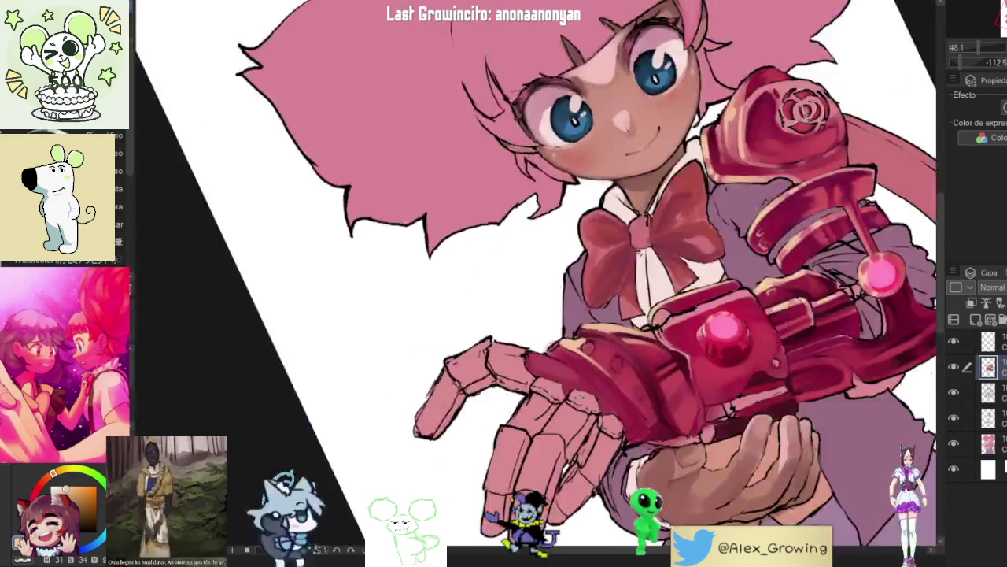
scroll(614, 347, "up", 5)
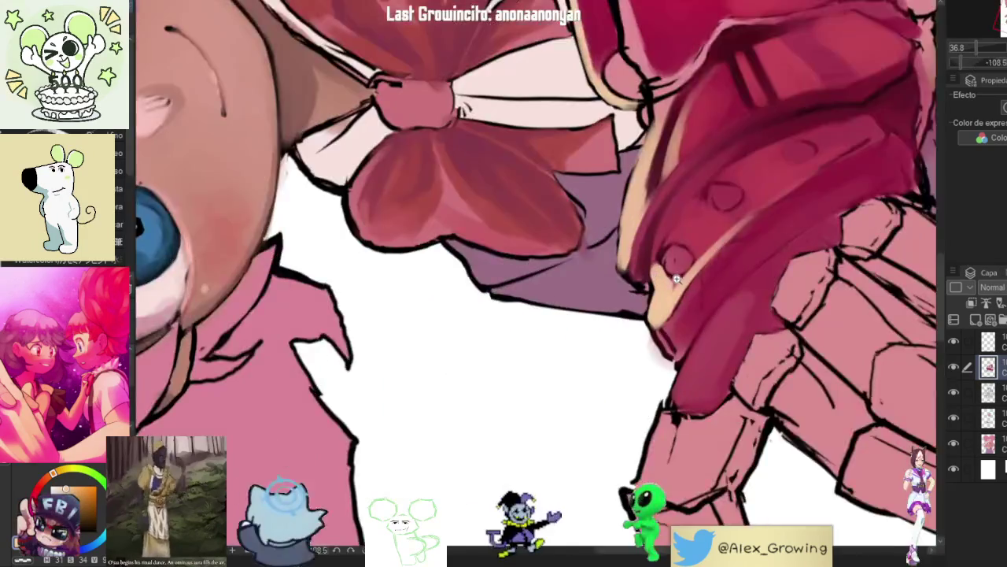
left_click_drag(645, 243, 635, 304)
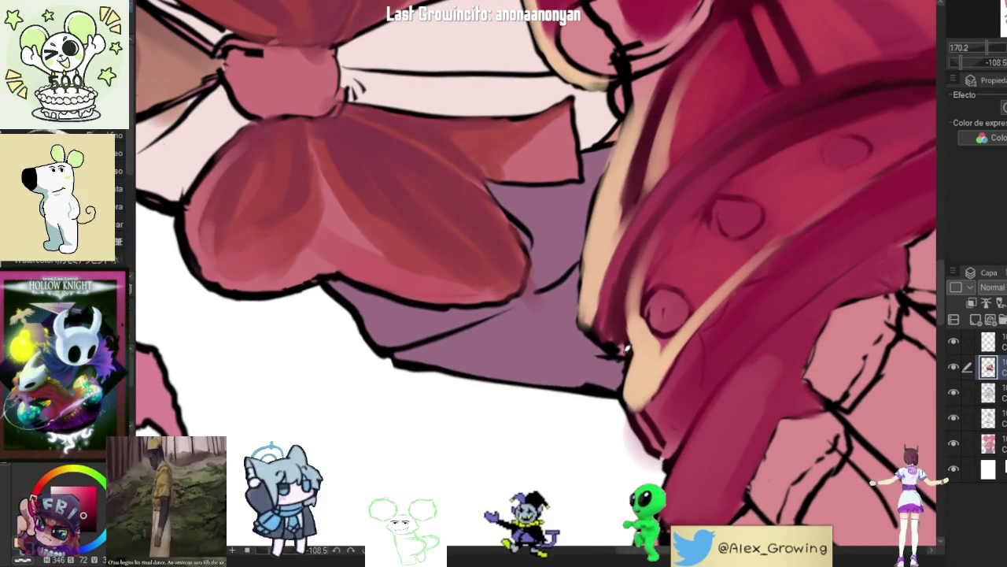
scroll(641, 238, "down", 4)
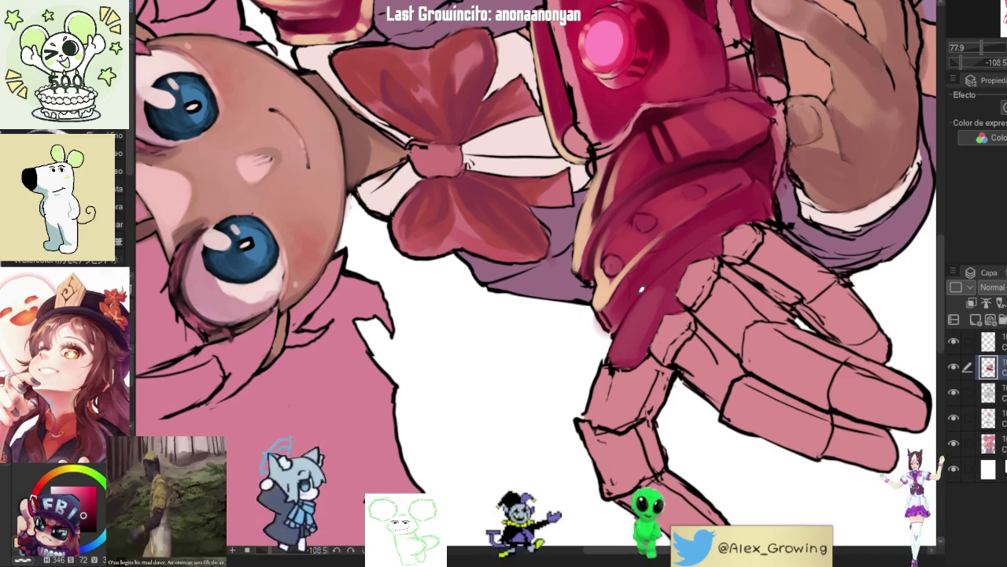
scroll(751, 161, "down", 3)
left_click_drag(752, 162, 742, 175)
scroll(743, 175, "up", 5)
mouse_move(708, 265)
left_mouse_down()
mouse_move(748, 265)
mouse_move(676, 273)
mouse_move(671, 297)
mouse_move(665, 285)
left_mouse_up()
mouse_move(741, 334)
left_mouse_down()
mouse_move(676, 277)
mouse_move(669, 305)
mouse_move(661, 283)
mouse_move(676, 270)
mouse_move(650, 280)
mouse_move(684, 258)
mouse_move(719, 262)
mouse_move(731, 277)
left_mouse_up()
scroll(714, 318, "down", 3)
scroll(720, 333, "up", 5)
scroll(714, 261, "down", 3)
scroll(708, 263, "up", 3)
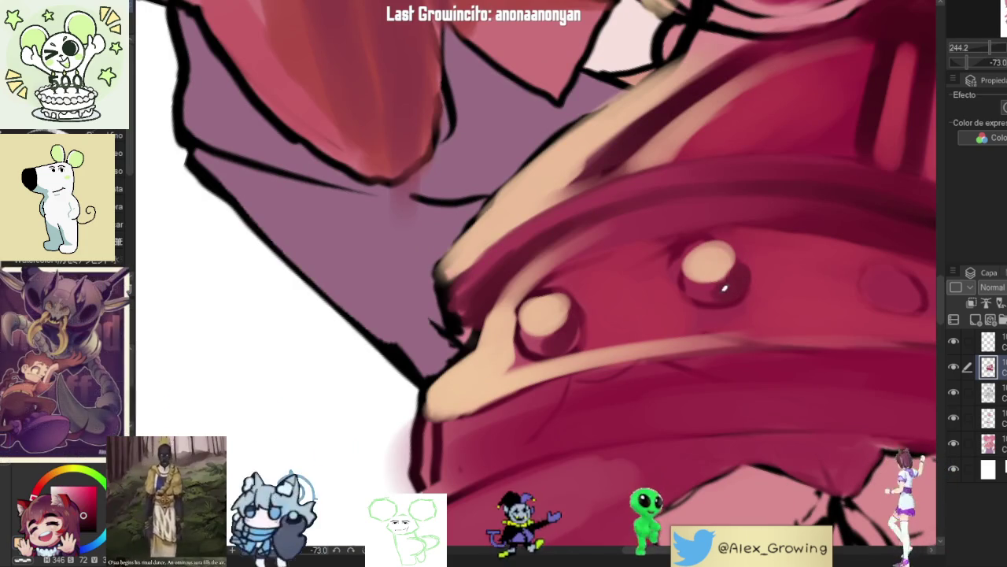
scroll(728, 280, "down", 6)
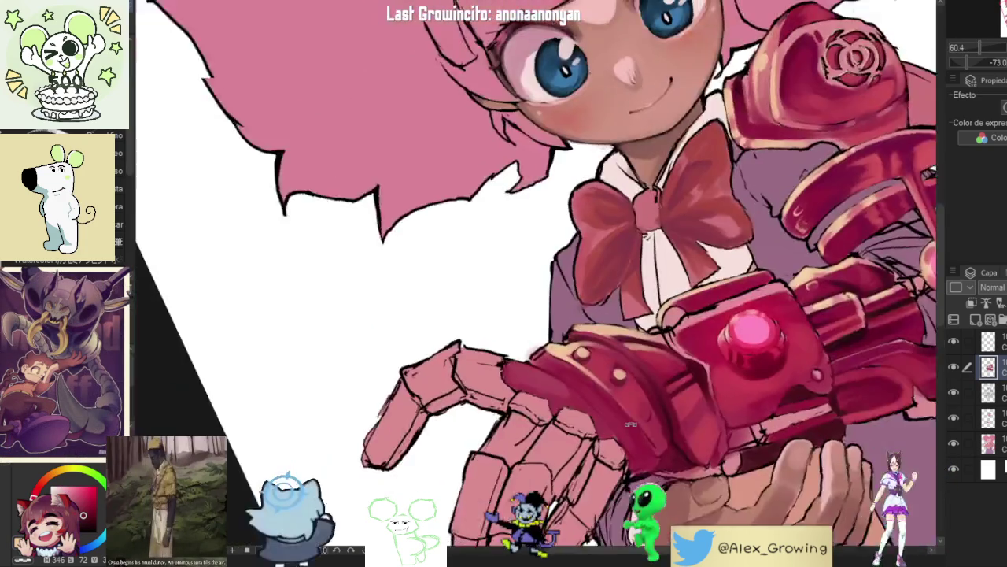
scroll(630, 425, "up", 6)
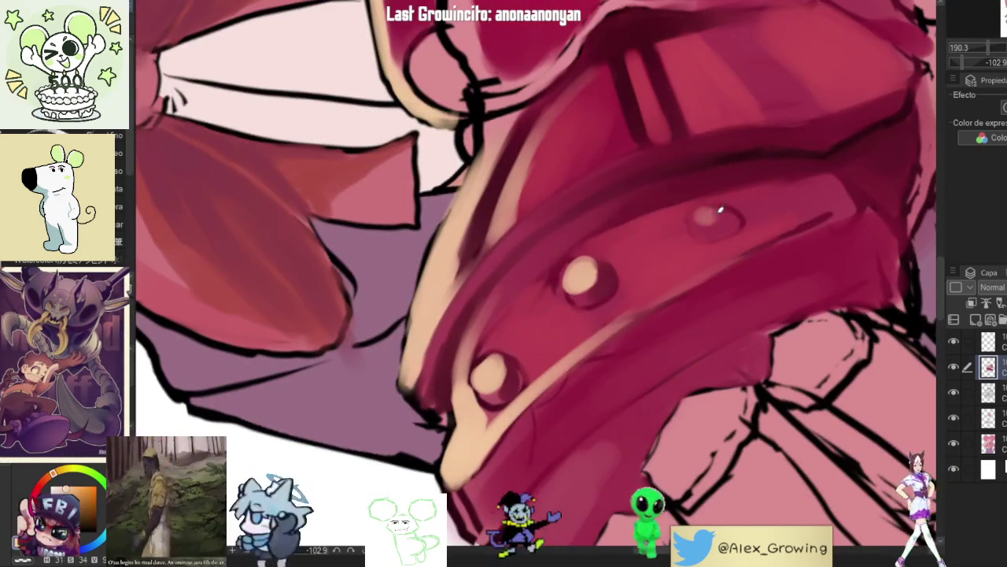
left_click_drag(721, 210, 705, 222)
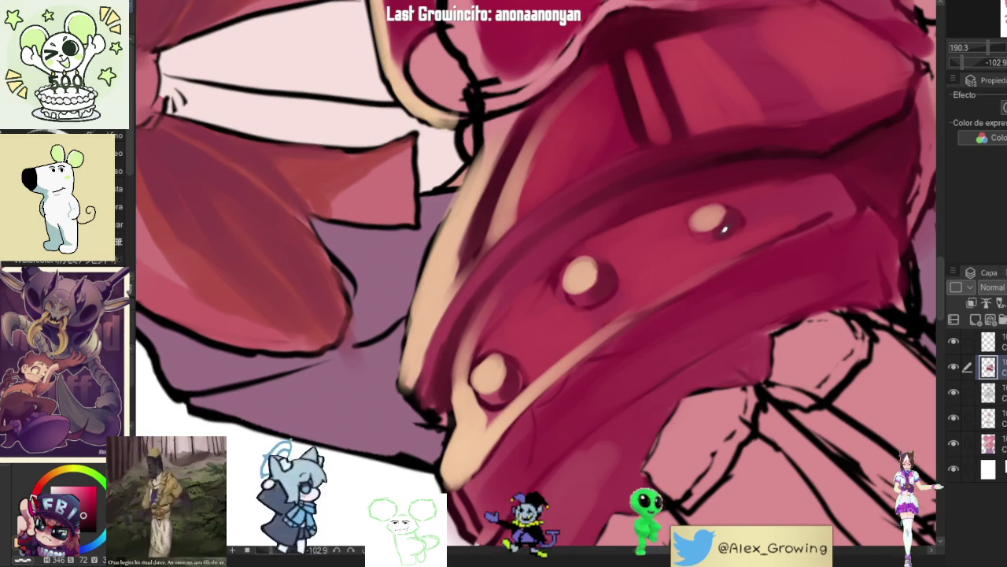
scroll(742, 229, "down", 6)
left_click_drag(742, 229, 673, 395)
left_click_drag(692, 451, 645, 480)
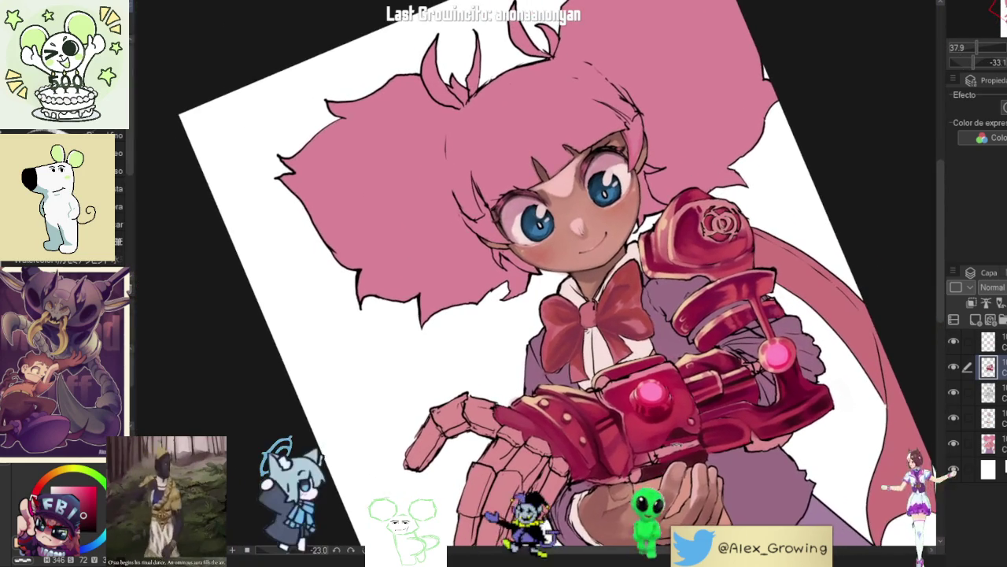
left_click(953, 366)
left_click(953, 366)
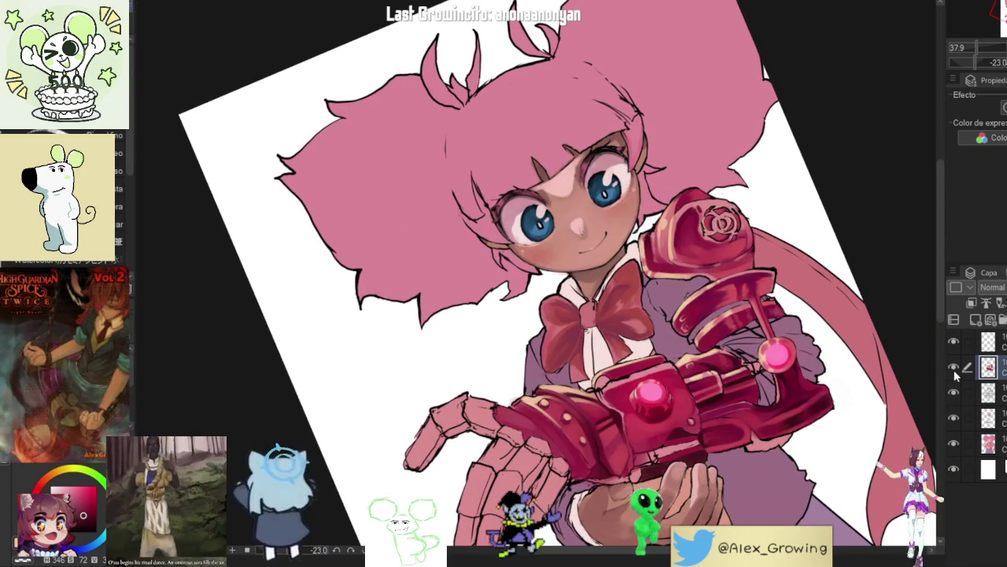
mouse_move(886, 389)
left_mouse_down()
mouse_move(799, 181)
mouse_move(708, 315)
mouse_move(645, 383)
left_mouse_up()
scroll(645, 383, "up", 5)
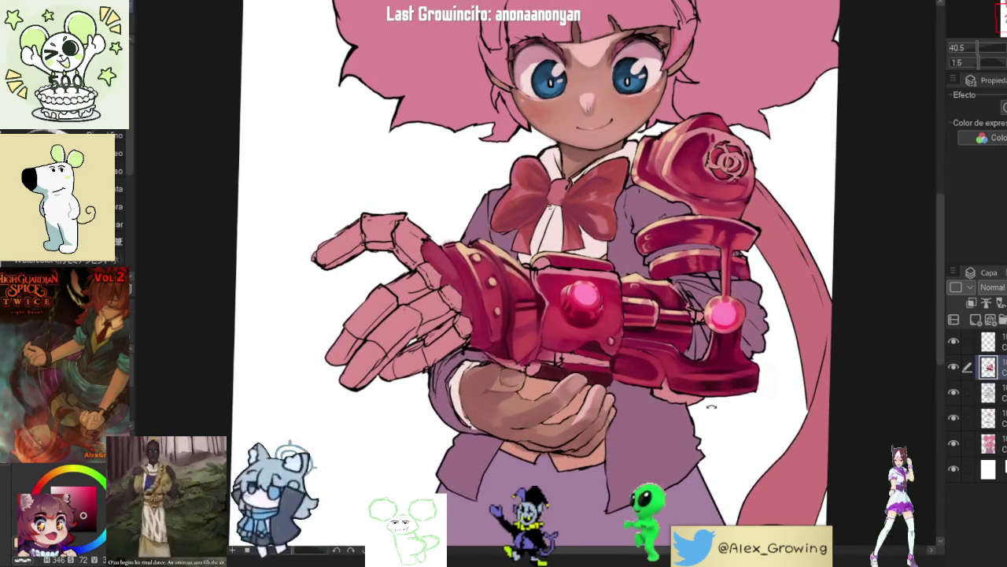
left_click_drag(711, 406, 705, 425)
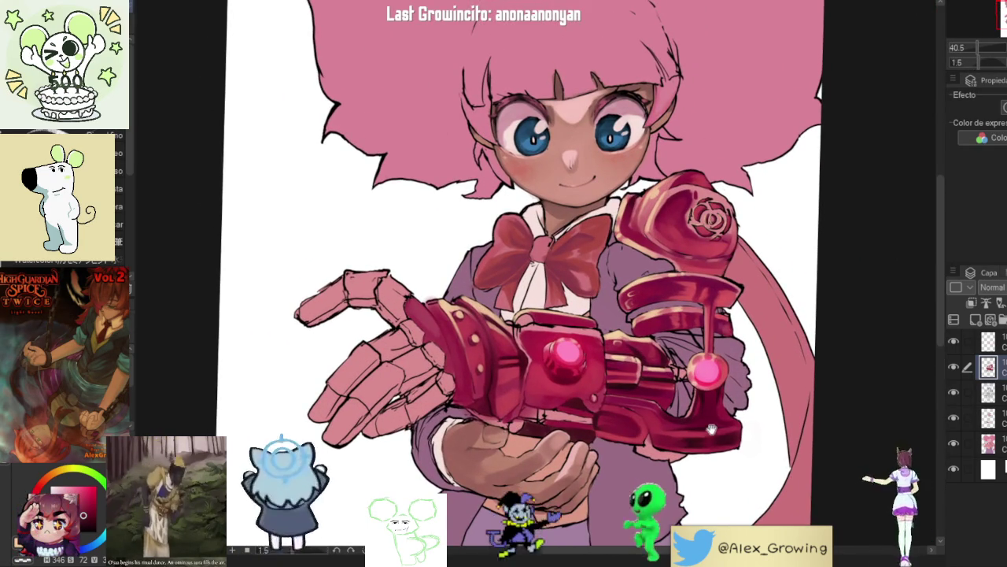
left_click_drag(711, 429, 713, 422)
left_click(955, 343)
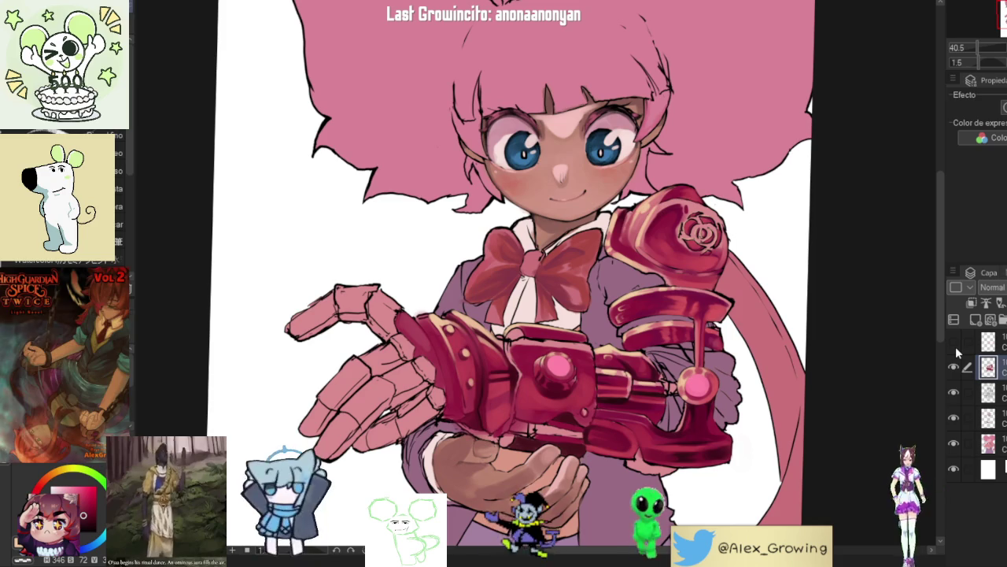
left_click(954, 343)
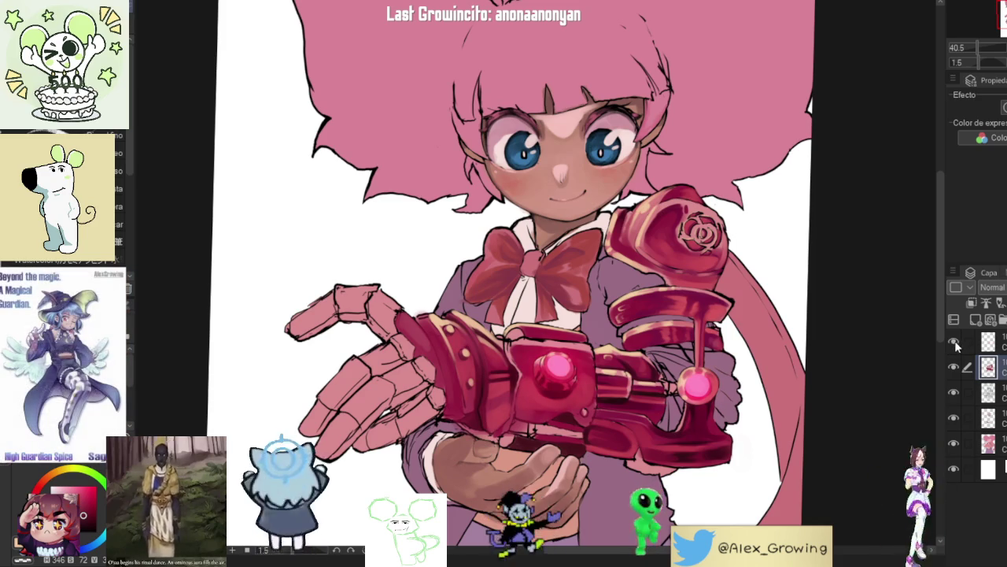
left_click_drag(708, 331, 742, 213)
scroll(742, 213, "up", 2)
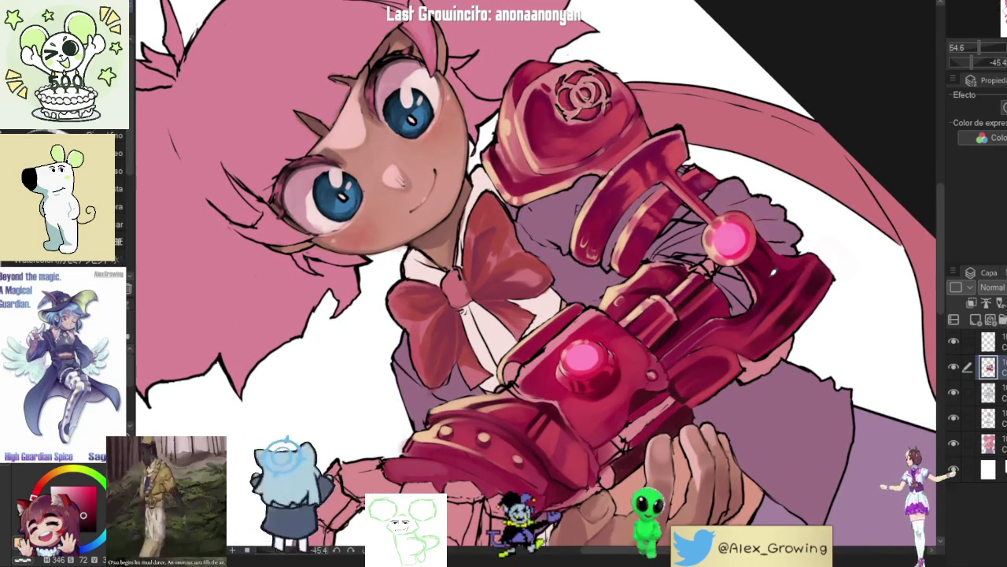
Step: Rotate the view onto the cannon's lower orb and paint light pink along its right edge
scroll(693, 203, "up", 3)
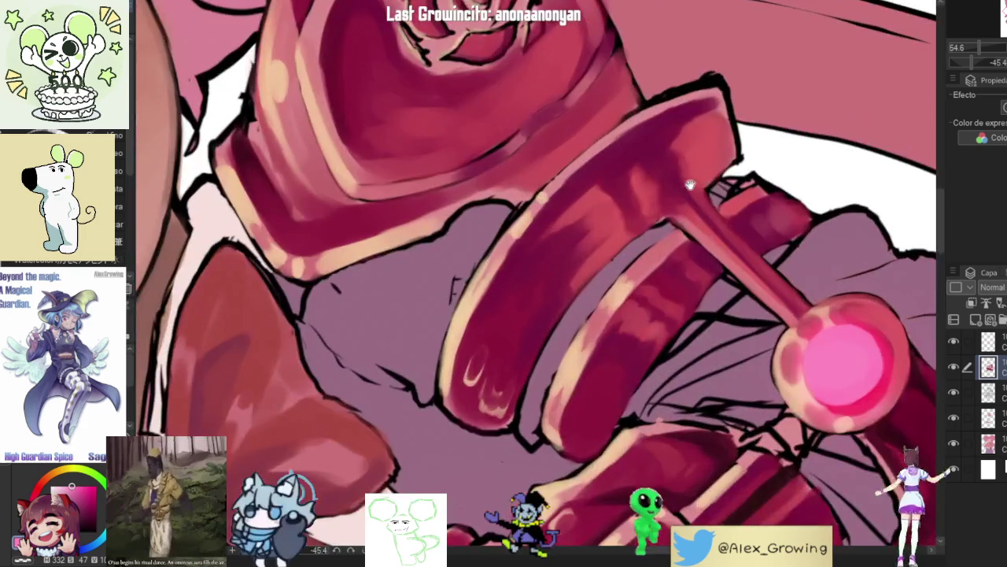
mouse_move(693, 203)
left_mouse_down()
mouse_move(704, 295)
mouse_move(681, 359)
left_mouse_up()
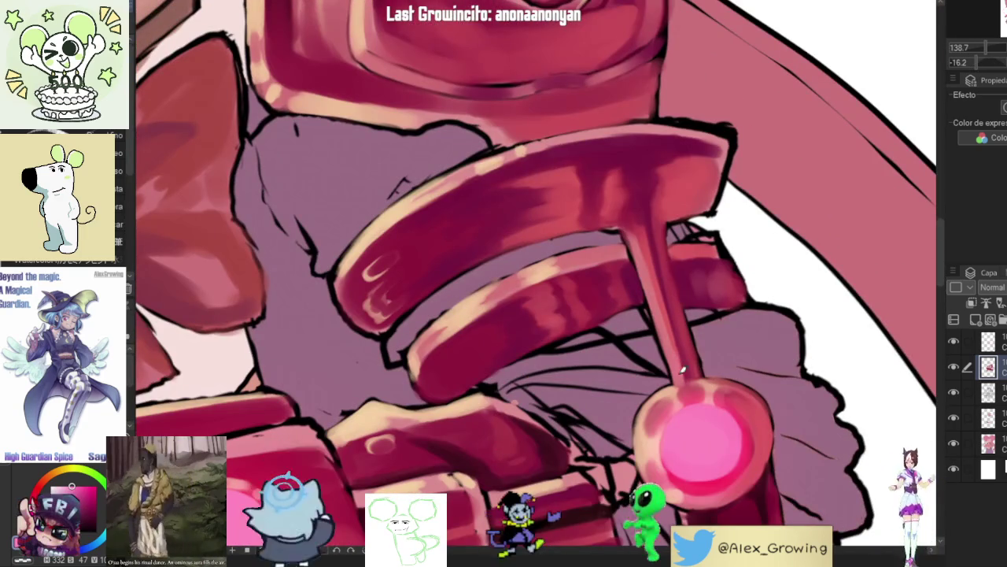
scroll(641, 196, "down", 3)
left_click_drag(641, 196, 689, 242)
scroll(688, 242, "up", 3)
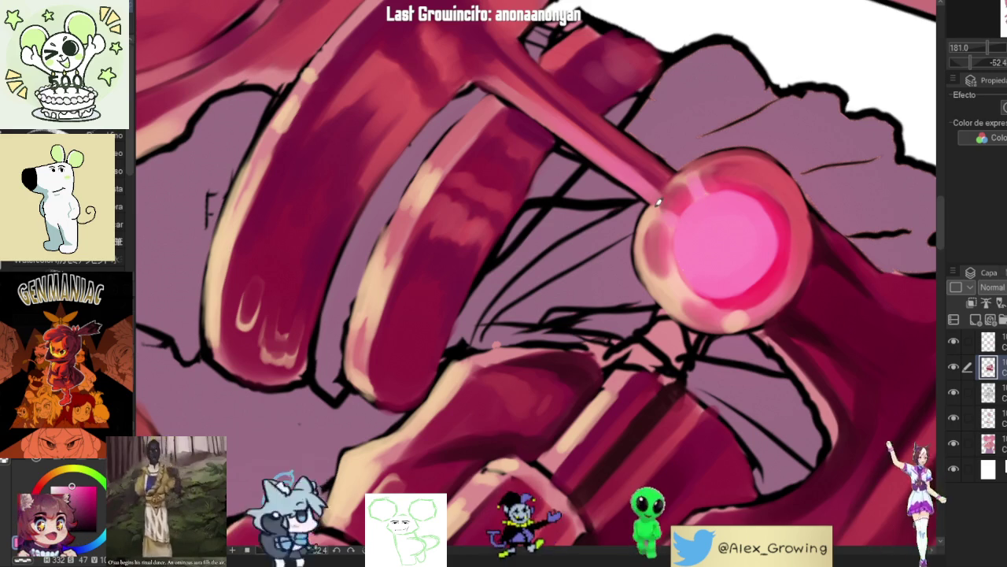
scroll(660, 202, "down", 4)
scroll(677, 213, "up", 3)
left_click_drag(699, 225, 720, 299)
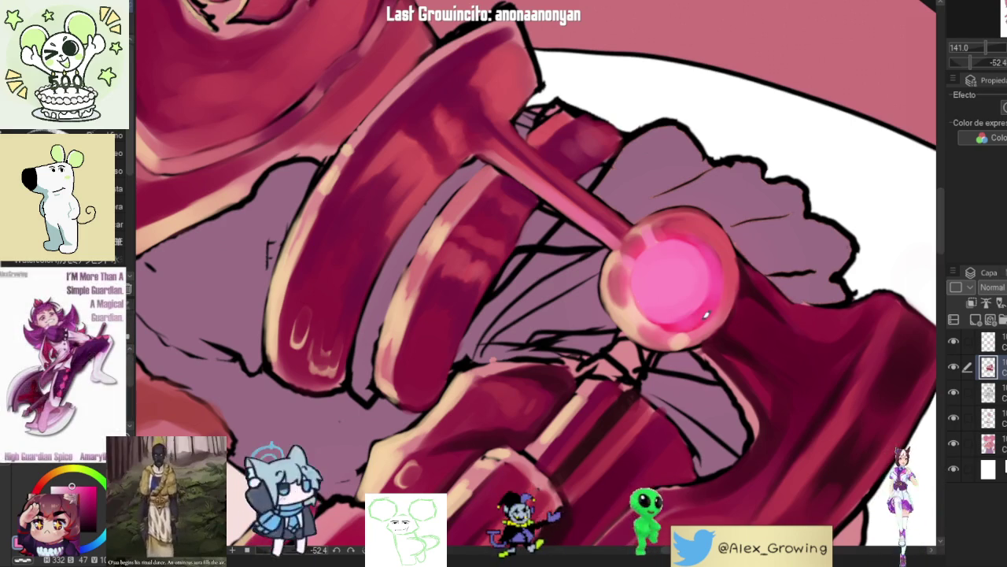
scroll(712, 311, "down", 4)
scroll(711, 310, "up", 3)
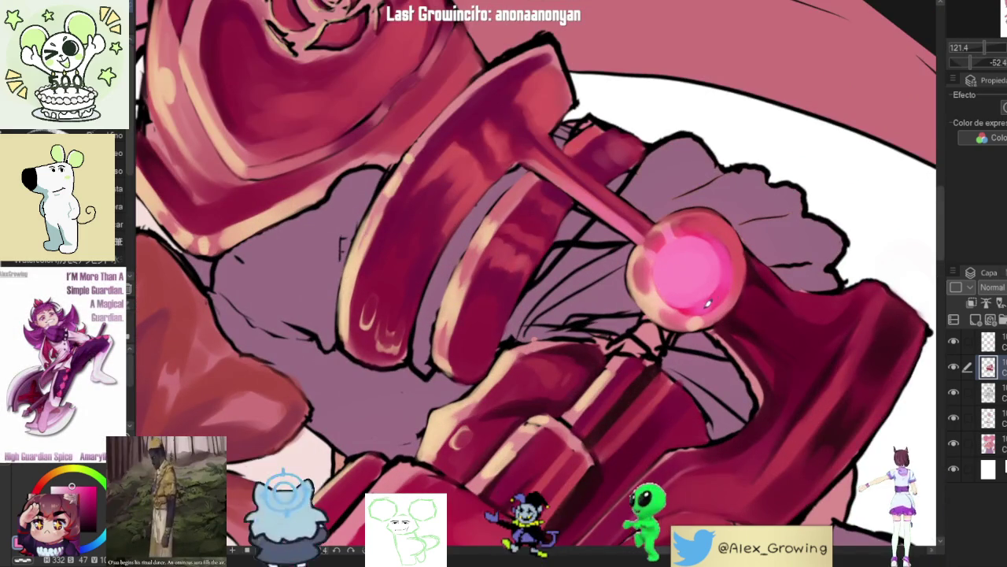
scroll(745, 274, "down", 4)
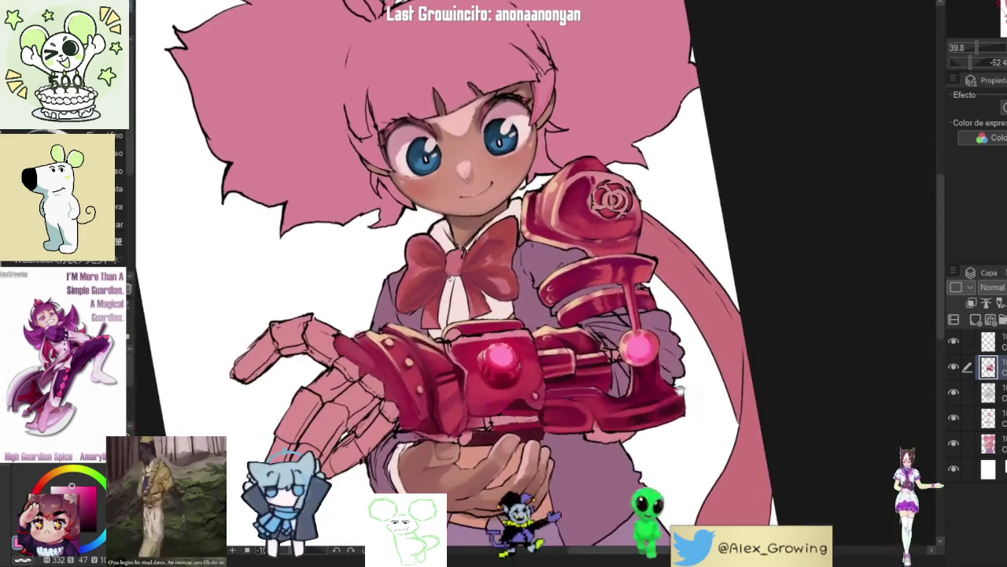
scroll(685, 349, "up", 3)
scroll(685, 350, "down", 3)
scroll(674, 245, "up", 4)
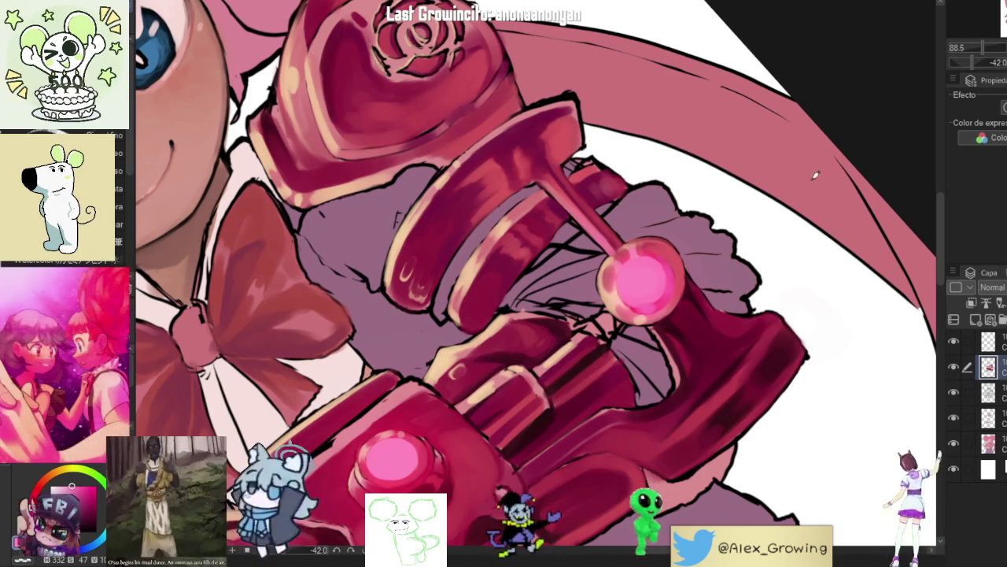
Step: Eyedrop pale peach and pink-red tones from the orb, hiding the top layer to see it
mouse_move(786, 194)
left_mouse_down()
mouse_move(796, 300)
mouse_move(775, 93)
mouse_move(739, 187)
mouse_move(659, 300)
left_mouse_up()
left_click(665, 287, "alt")
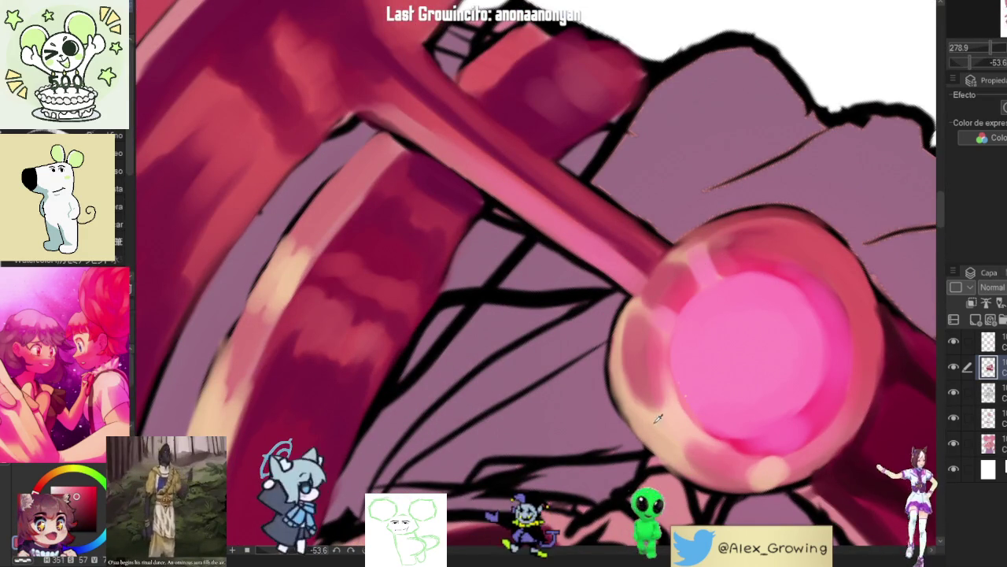
left_click(647, 292, "alt")
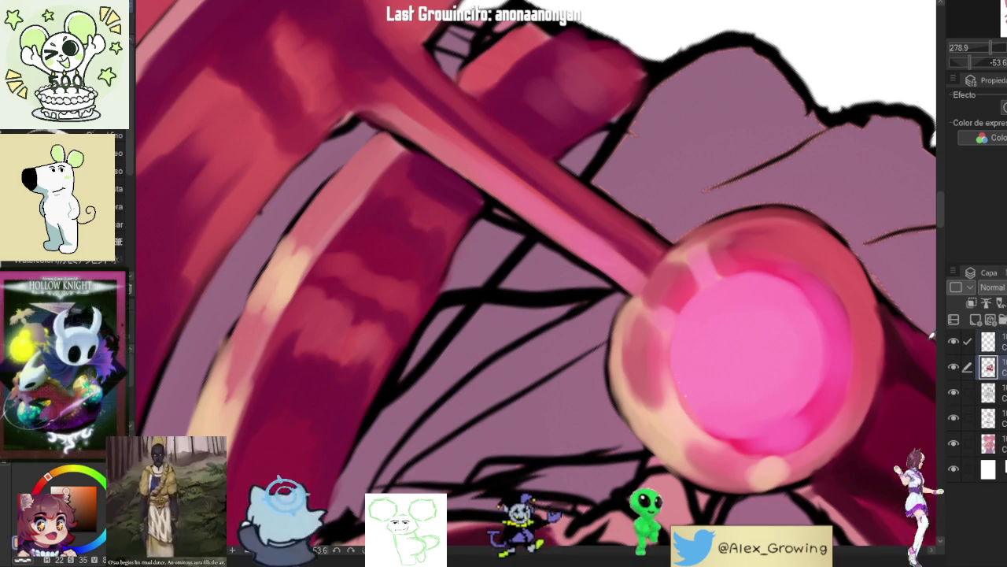
left_click(953, 340)
left_click(669, 419, "alt")
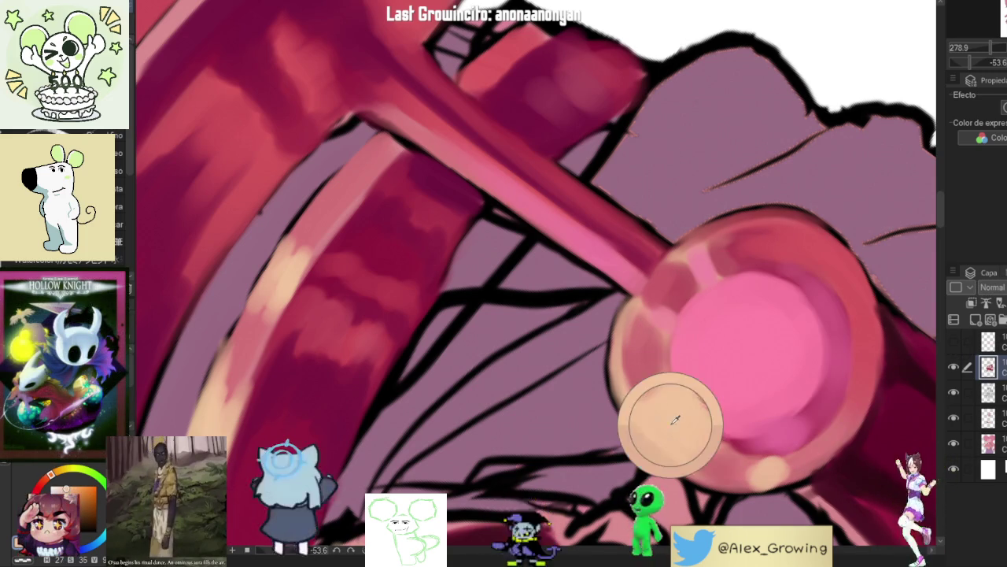
left_click(644, 290, "alt")
left_click(665, 283, "alt")
Step: Reset the rotation, hide the glow layer and brush a lighter highlight onto the orb's centre
scroll(661, 271, "down", 3)
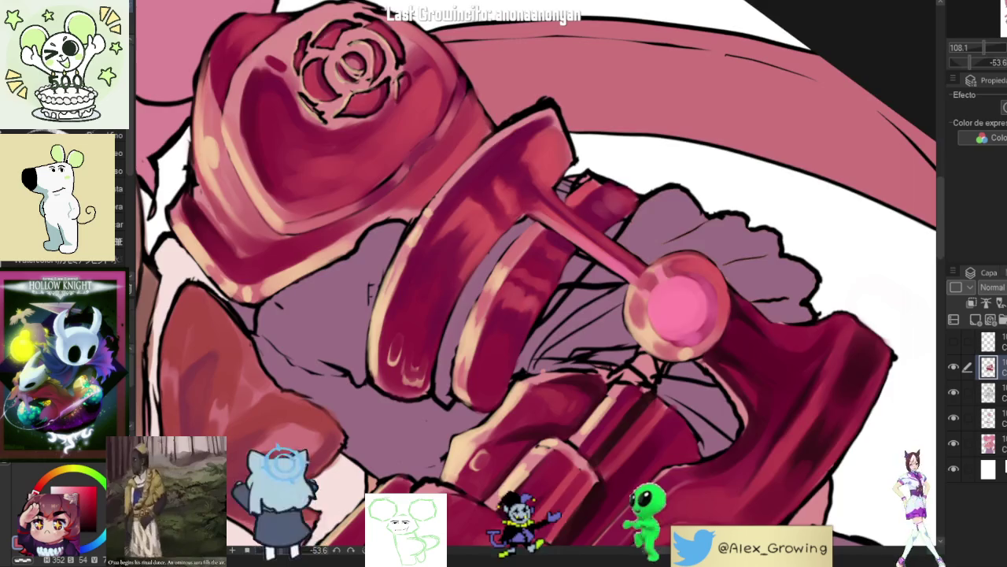
key("ctrl+0")
scroll(744, 358, "down", 3)
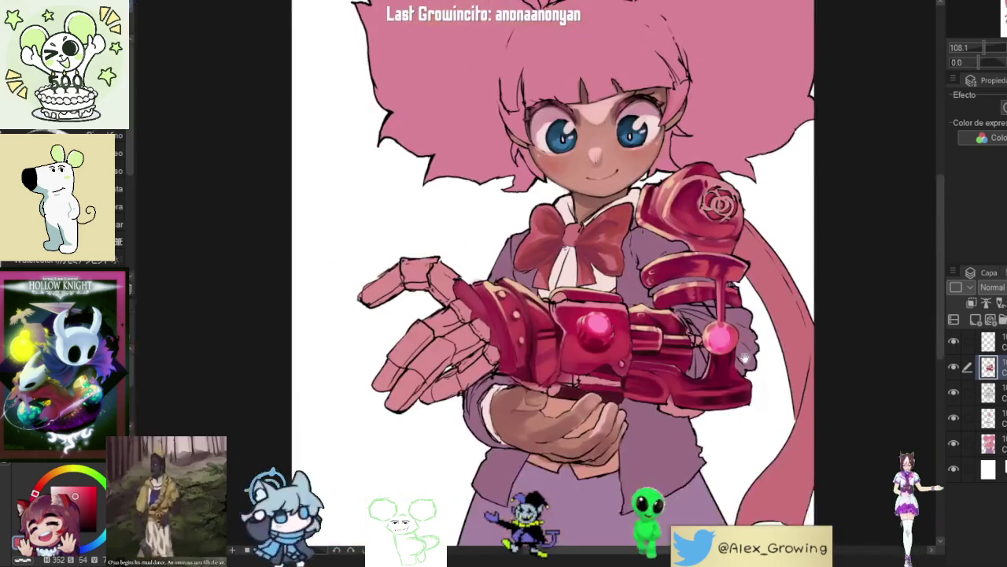
scroll(744, 358, "up", 3)
left_click_drag(753, 399, 754, 372)
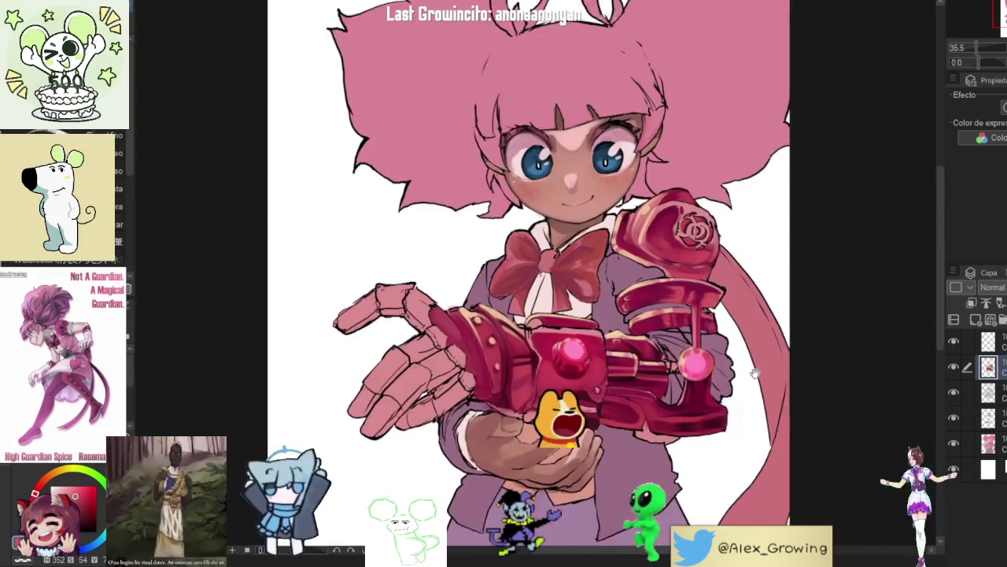
scroll(703, 406, "up", 3)
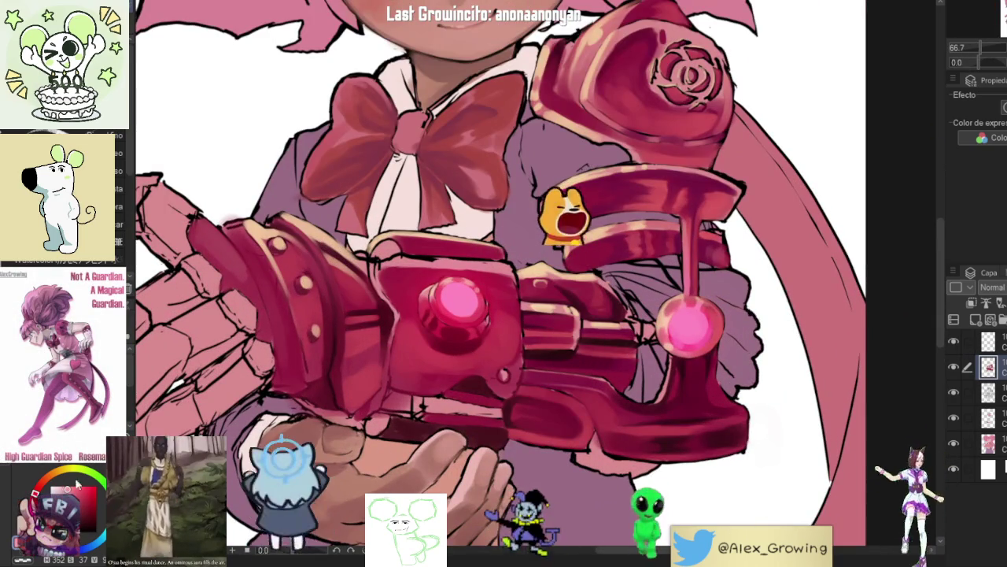
scroll(705, 331, "up", 3)
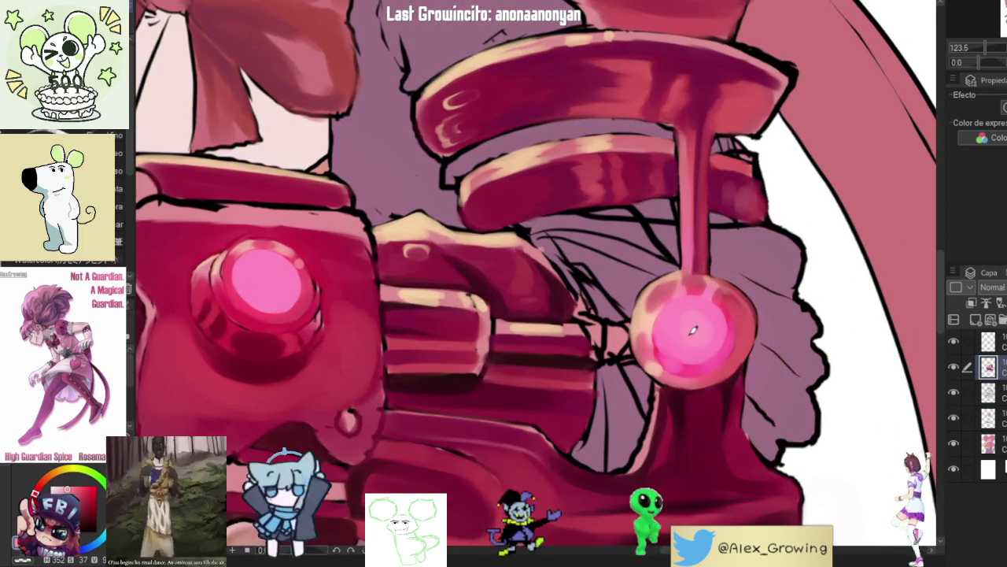
left_click(953, 344)
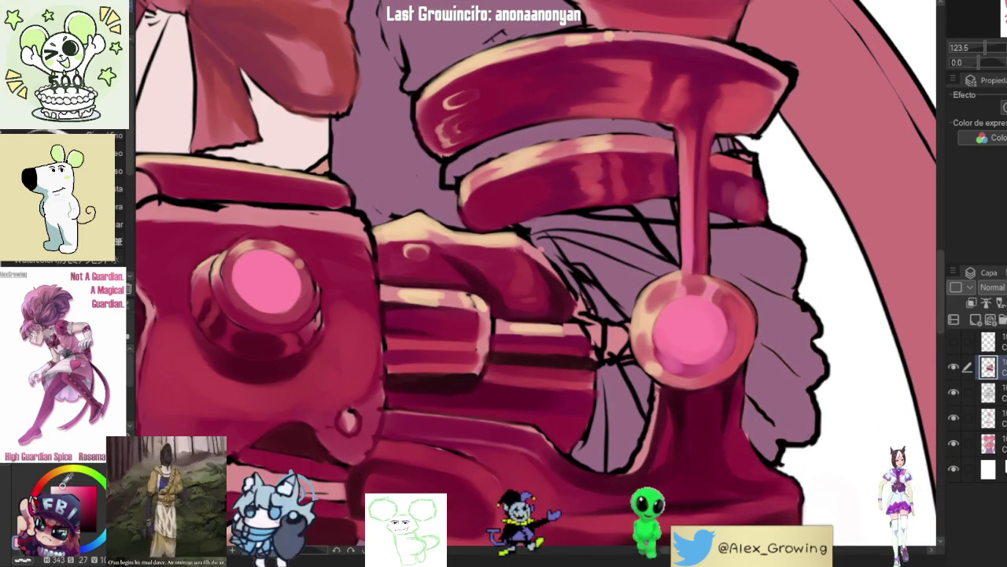
mouse_move(686, 336)
left_mouse_down()
mouse_move(696, 317)
mouse_move(701, 333)
mouse_move(696, 326)
left_mouse_up()
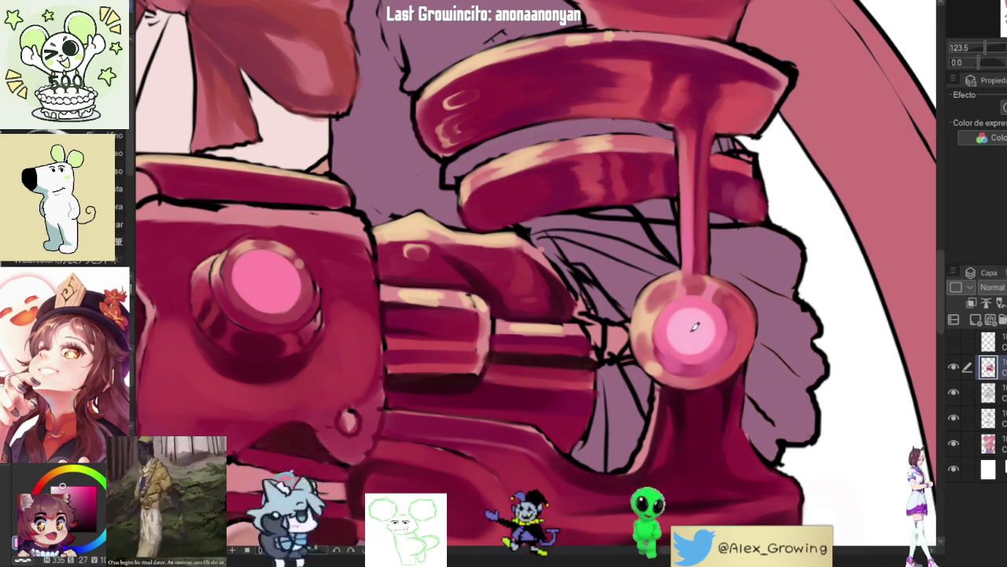
scroll(694, 327, "down", 5)
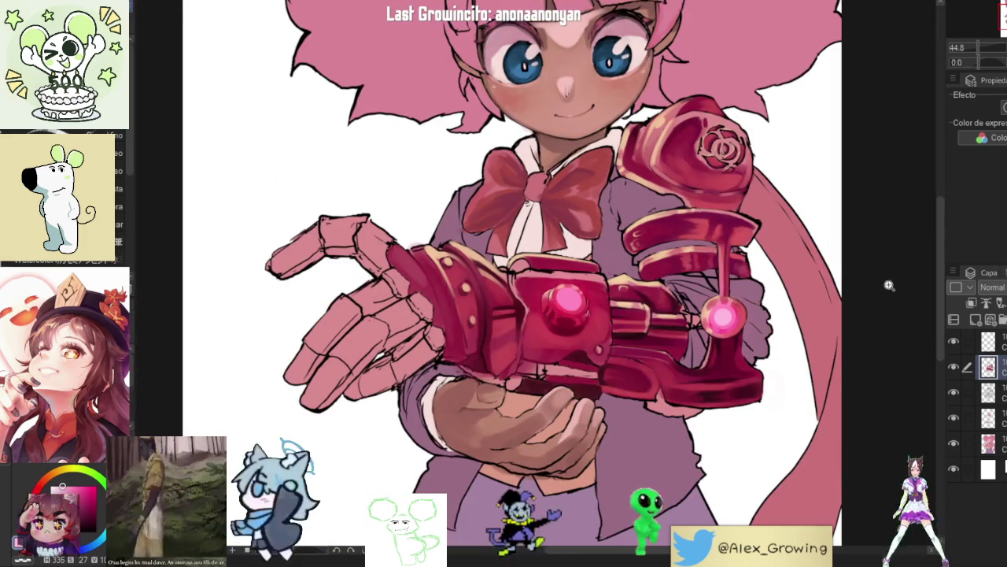
Step: Brighten the highlight in the central pink orb on the gauntlet
scroll(567, 303, "up", 6)
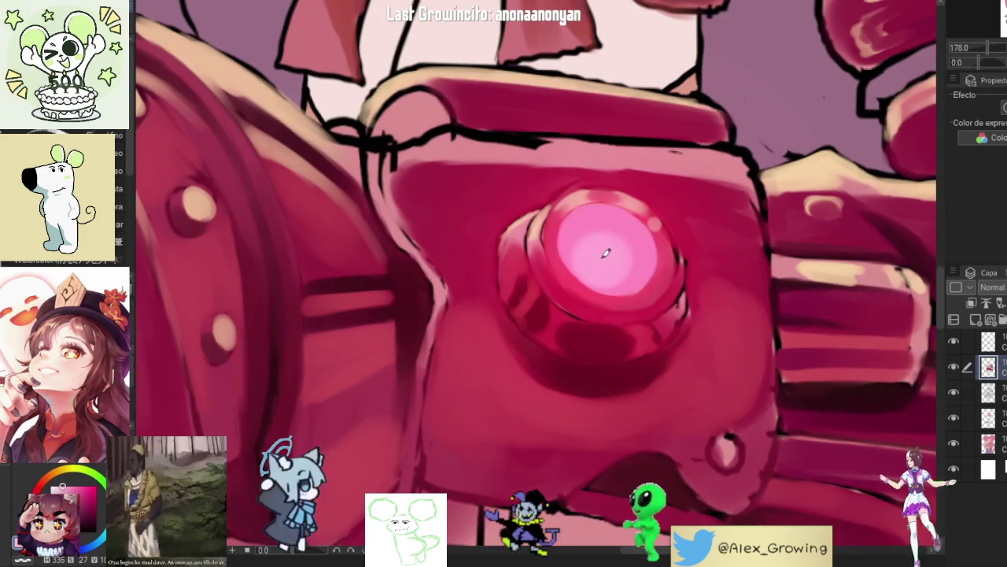
mouse_move(607, 249)
left_mouse_down()
mouse_move(616, 257)
mouse_move(596, 236)
mouse_move(619, 260)
mouse_move(596, 251)
mouse_move(625, 259)
left_mouse_up()
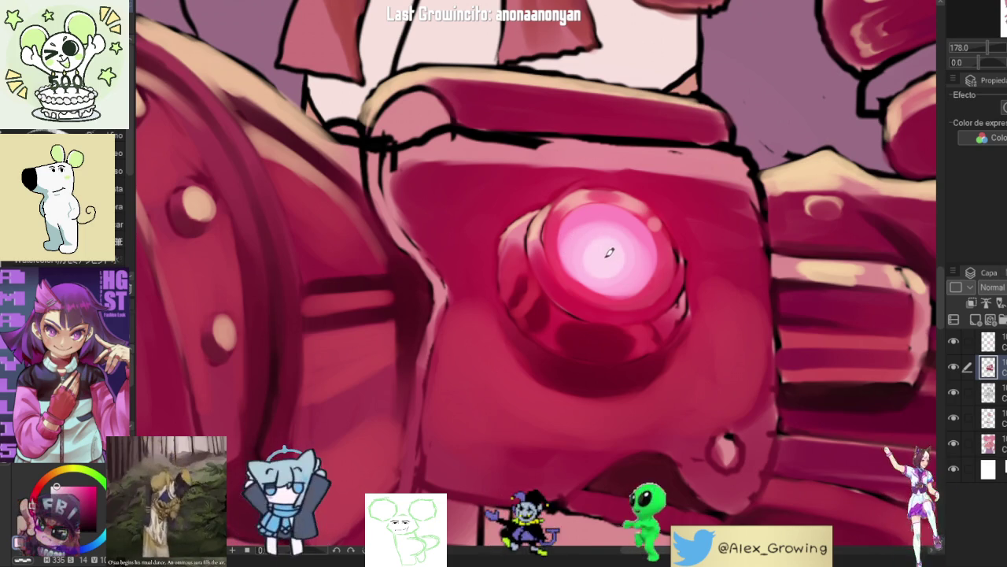
scroll(605, 254, "down", 5)
scroll(721, 250, "down", 2)
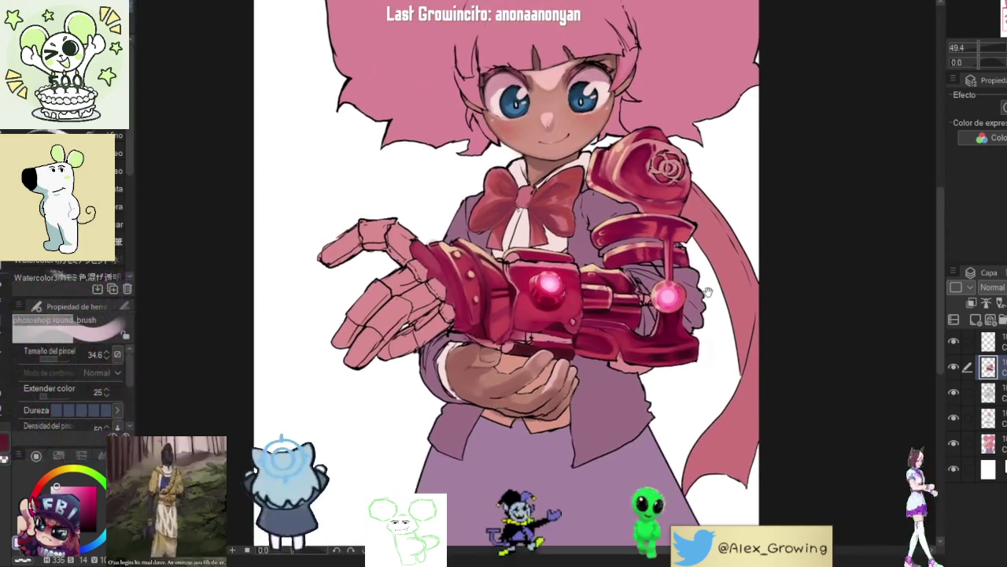
scroll(689, 286, "up", 6)
Step: Lighten the lower orb's centre, then rotate and zoom out to see the girl with the cannon
mouse_move(677, 285)
left_mouse_down()
mouse_move(685, 315)
mouse_move(647, 291)
left_mouse_up()
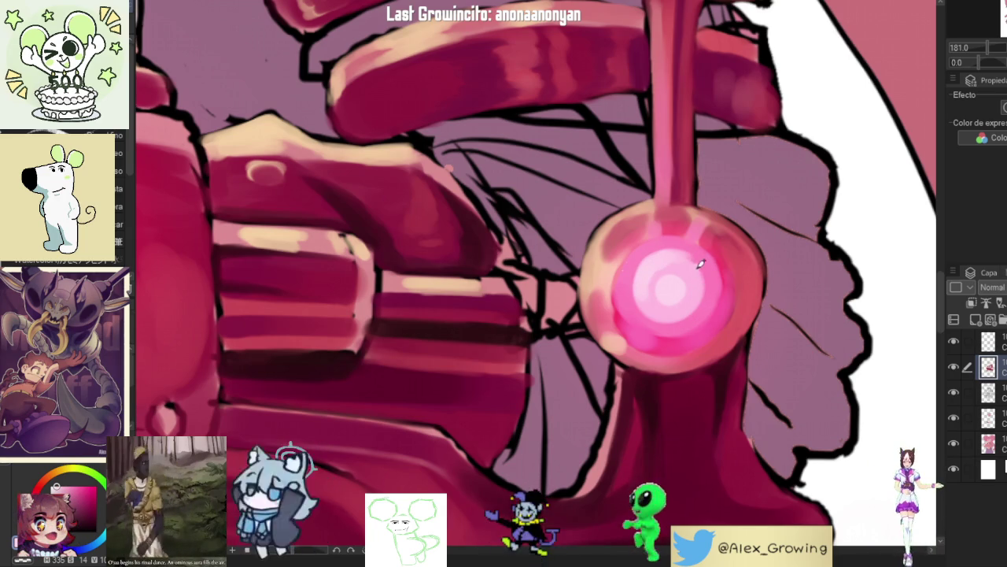
scroll(729, 251, "down", 5)
left_click_drag(729, 250, 746, 185)
scroll(531, 301, "up", 6)
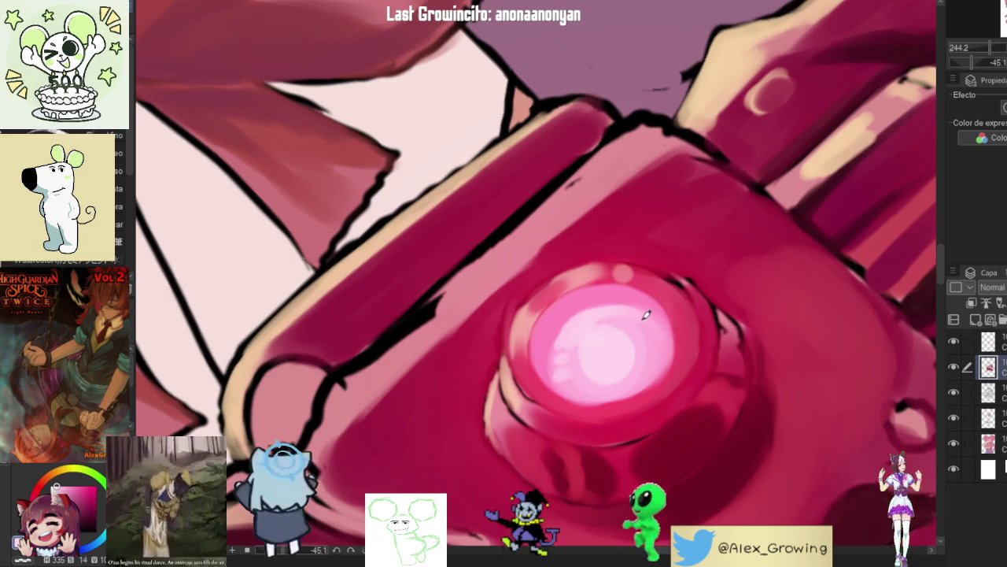
scroll(643, 362, "down", 2)
scroll(738, 321, "down", 4)
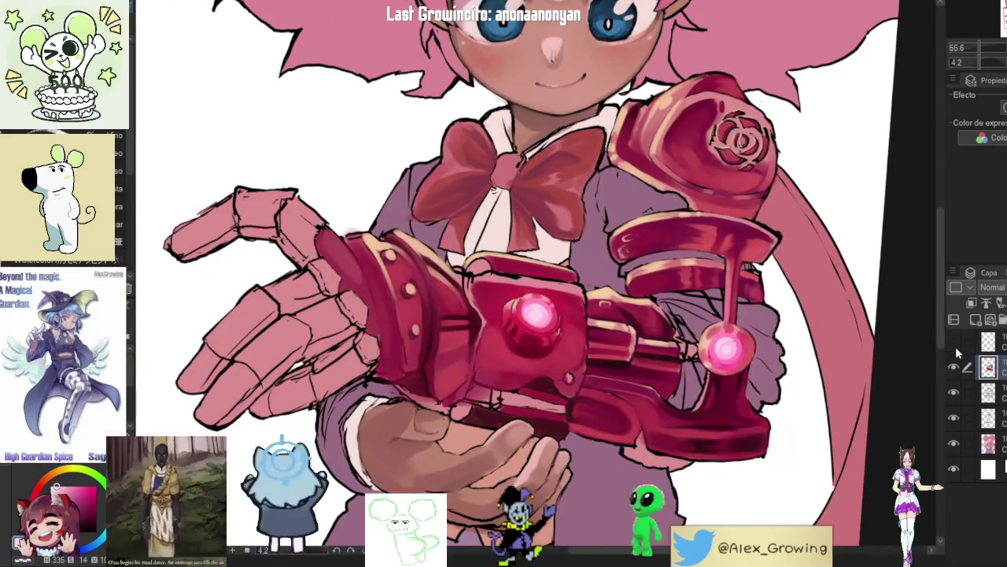
left_click(955, 342)
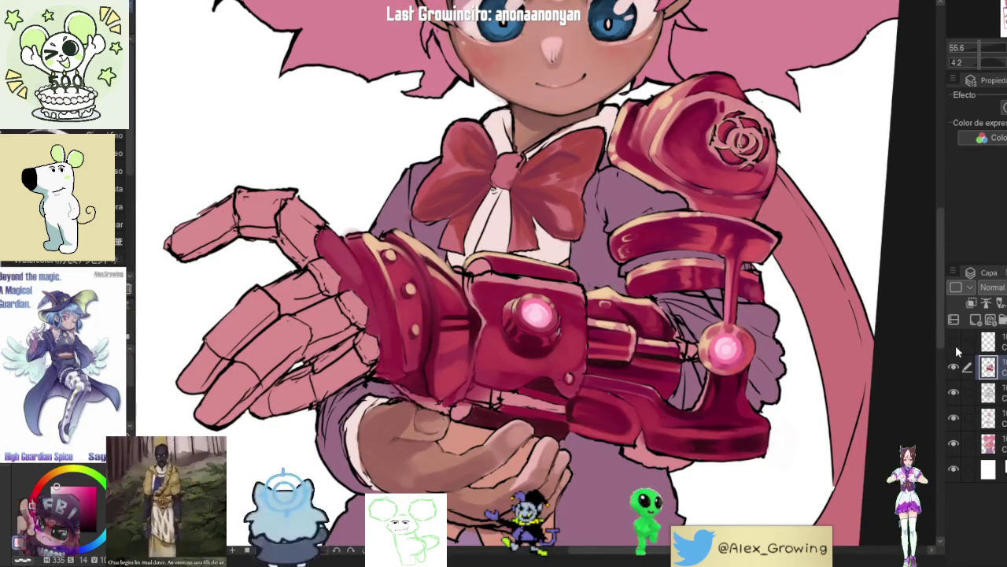
scroll(896, 321, "down", 3)
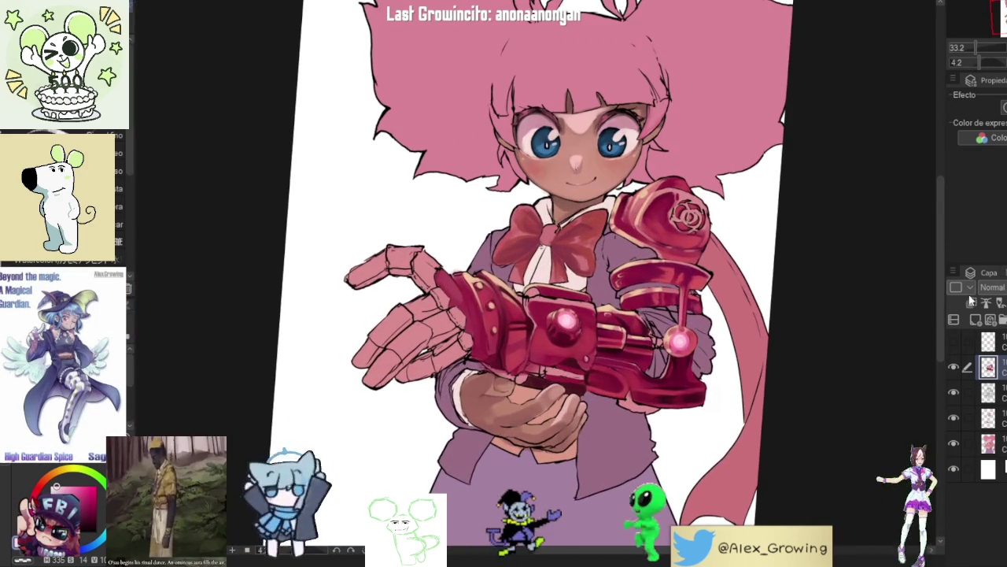
left_click(954, 342)
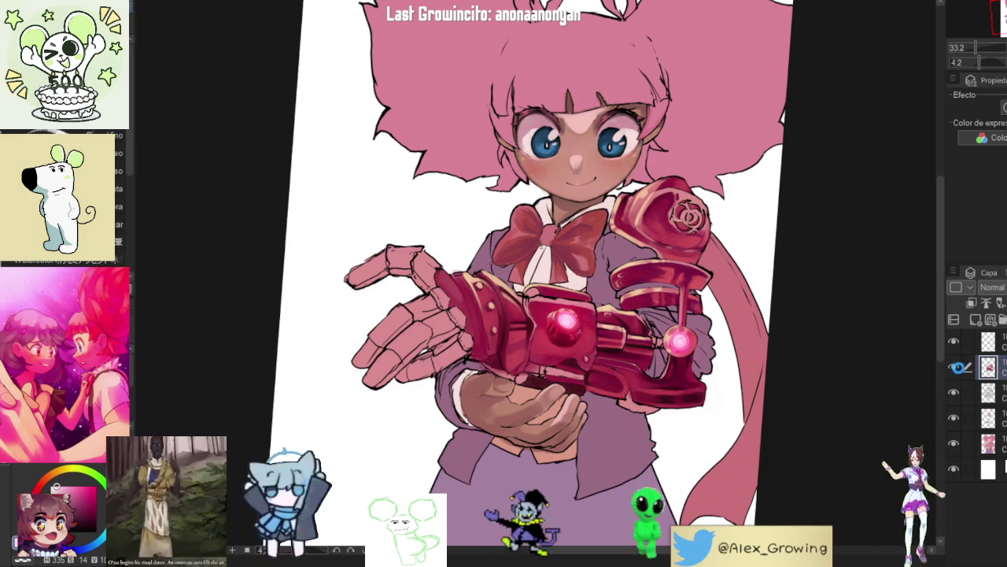
left_click(962, 366)
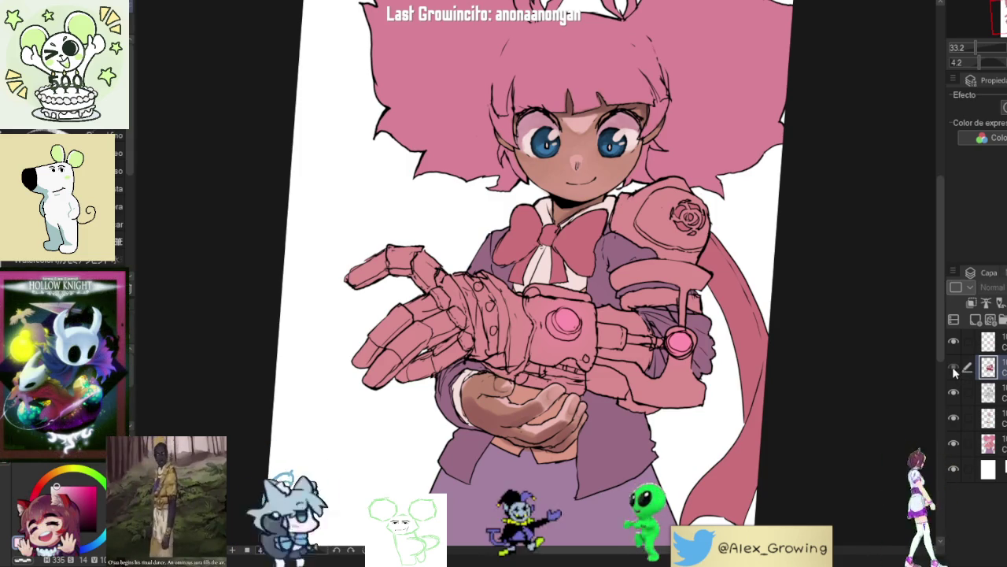
Step: Toggle the red gauntlet colour layer and a lower flat layer on and off to compare
left_click(955, 367)
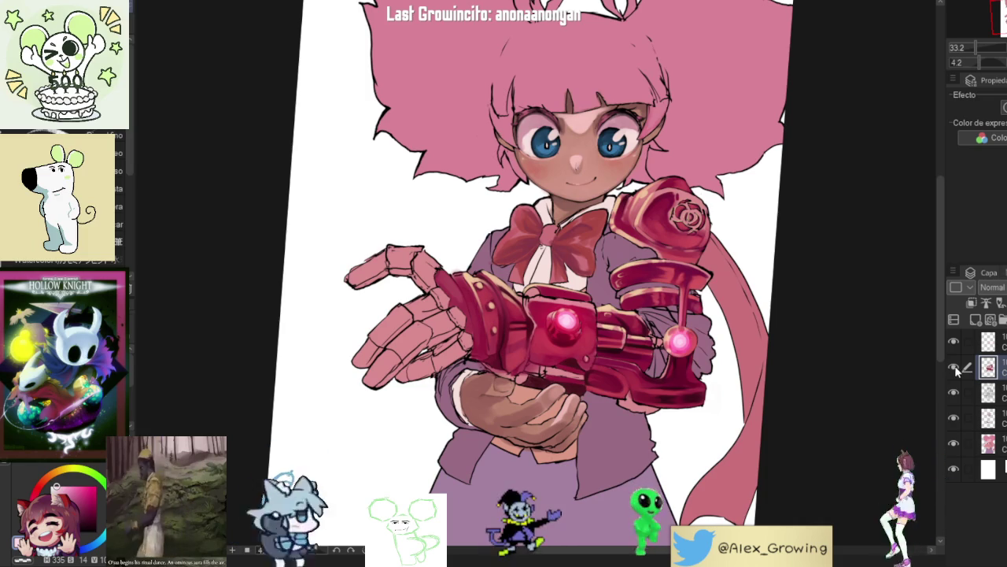
left_click(954, 367)
left_click(955, 368)
scroll(697, 203, "up", 4)
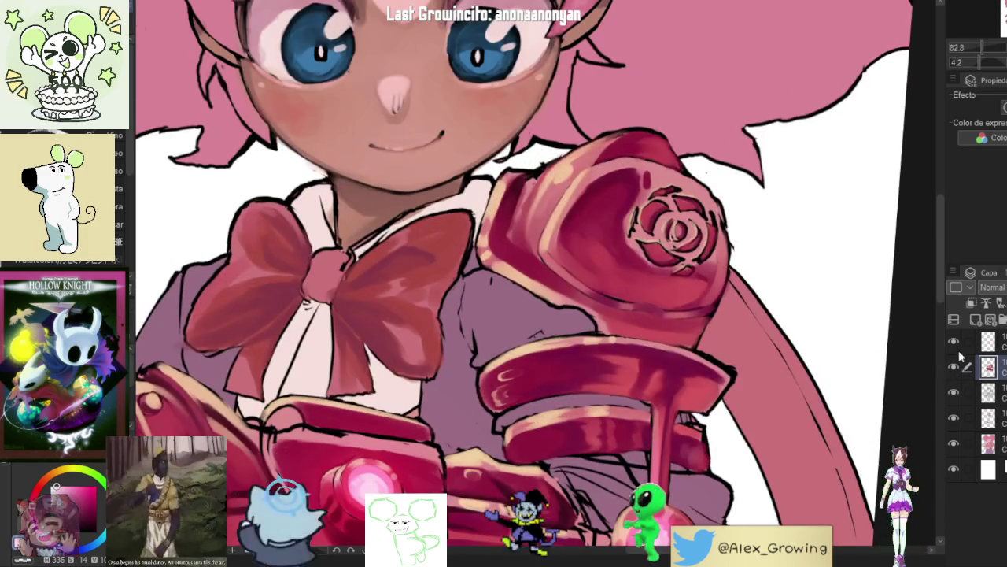
left_click(953, 368)
left_click(953, 368)
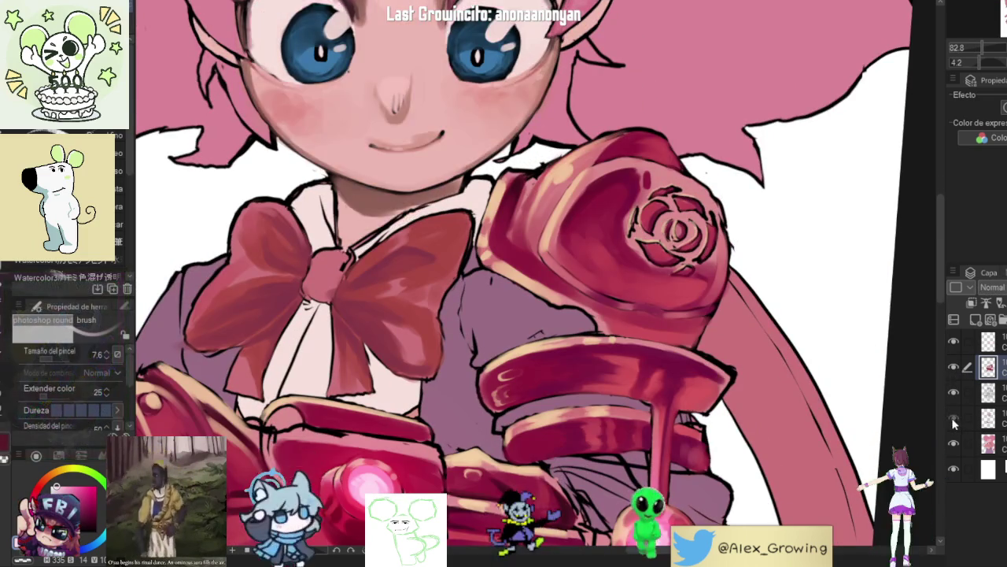
left_click(953, 443)
left_click(953, 443)
left_click(956, 445)
left_click(953, 443)
left_click(954, 444)
left_click(953, 444)
Step: Hide the line art, leaving only the painted colour layer visible
left_click(954, 391)
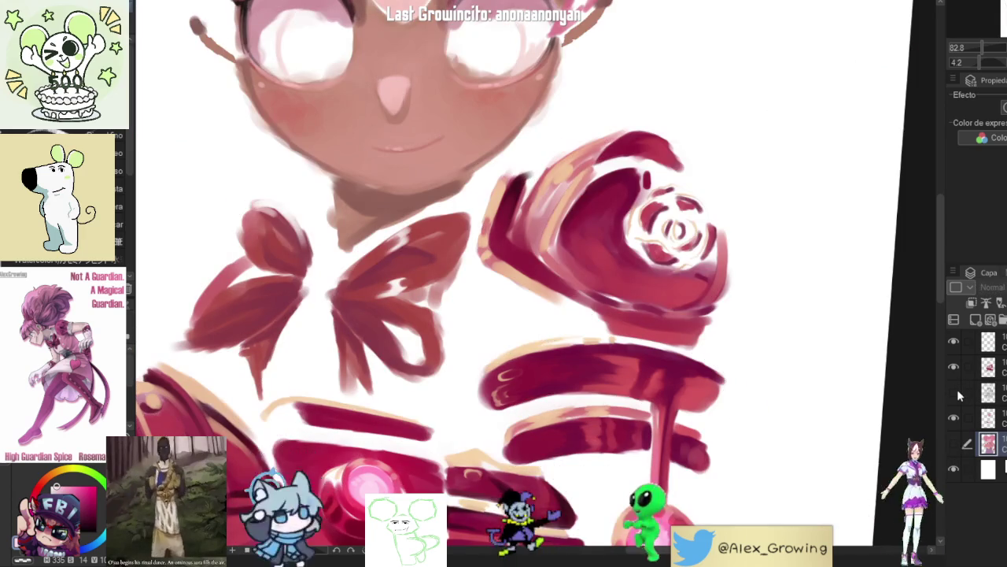
left_click(954, 391)
left_click(954, 367)
left_click(955, 367)
left_click(956, 368)
left_click(956, 368)
left_click(955, 392)
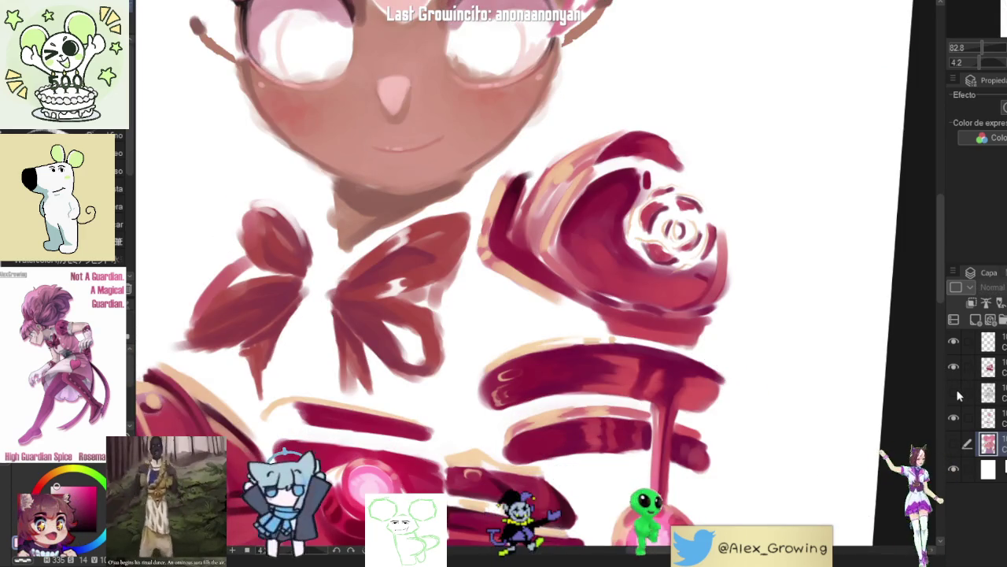
Step: Zoom in and mirror the view horizontally to check proportions, then restore the line art
scroll(825, 367, "down", 3)
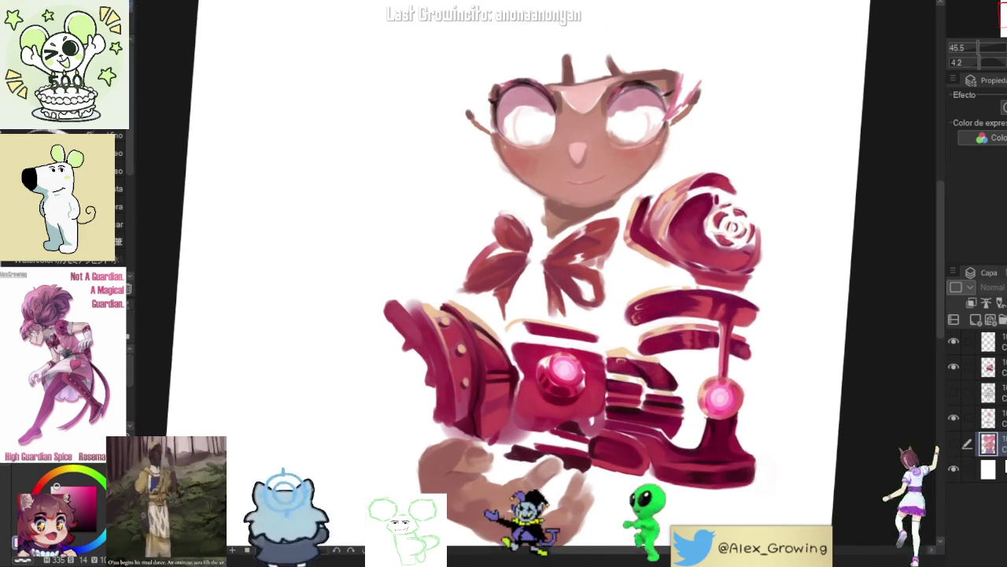
key("ctrl+plus")
key("h")
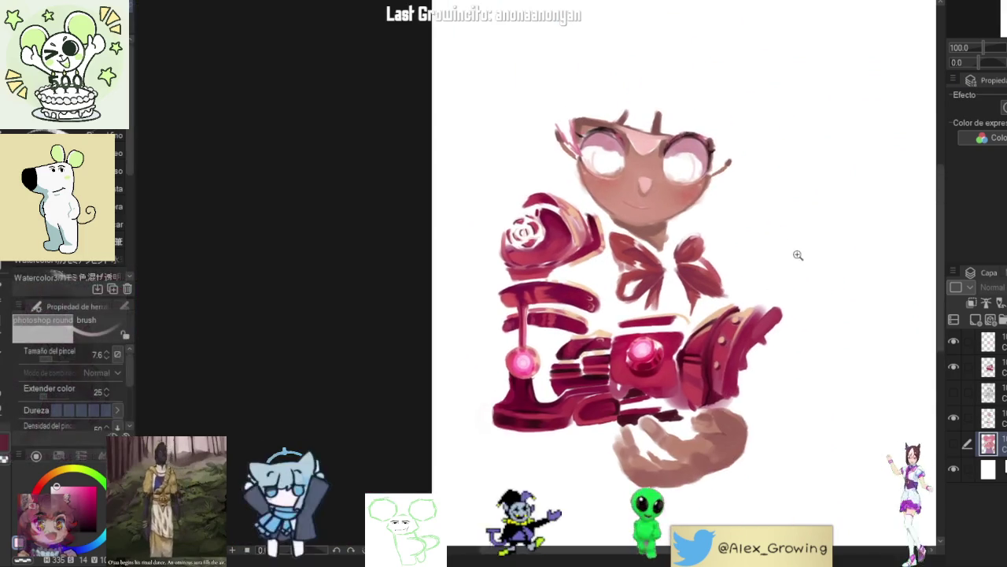
key("ctrl+plus")
key("h")
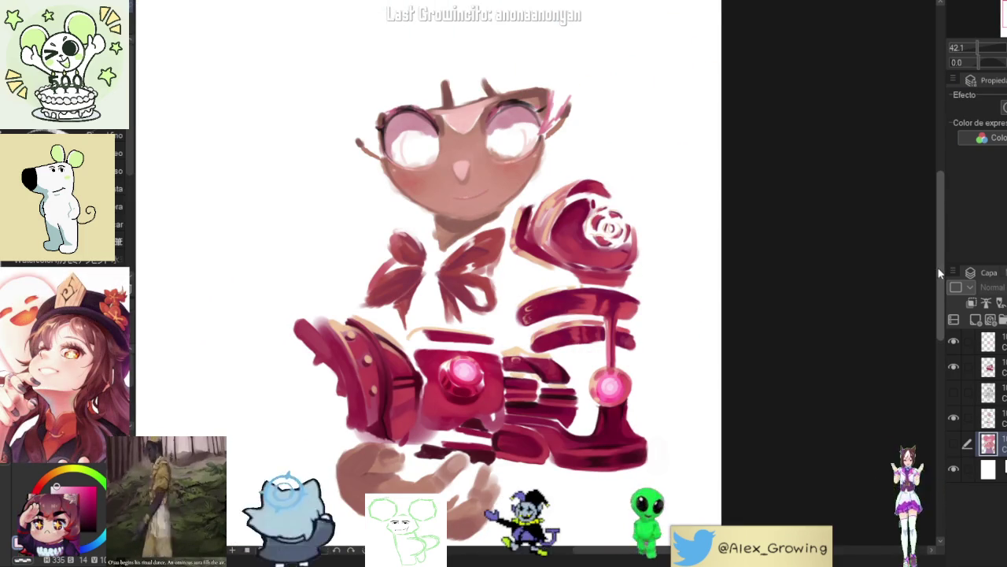
left_click(953, 392)
Step: Bring the flat colours back and flash the painted rendering layer off and on to compare
left_click(953, 444)
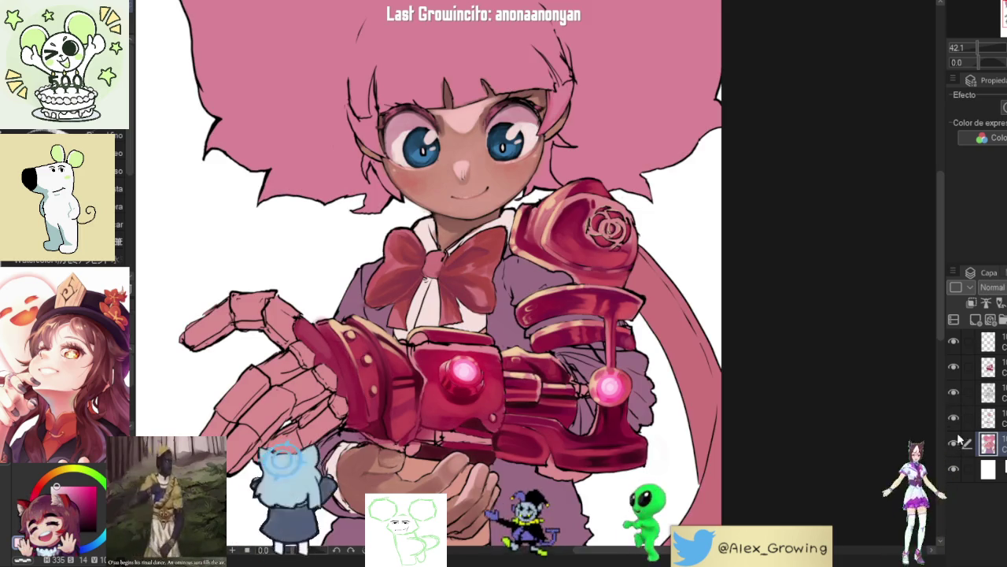
left_click(953, 354)
left_click(953, 358)
left_click(954, 367)
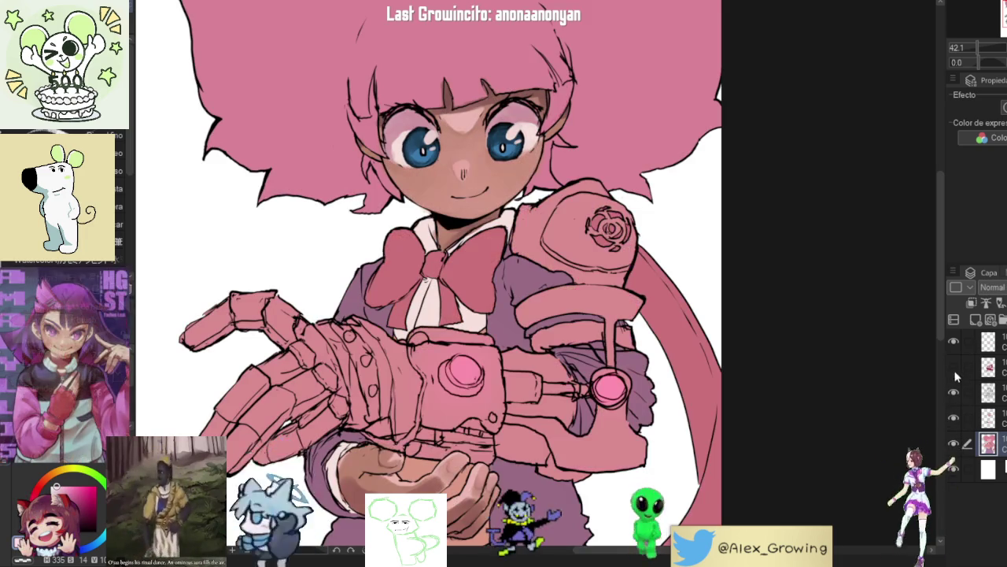
left_click(951, 442)
left_click(952, 441)
left_click(954, 368)
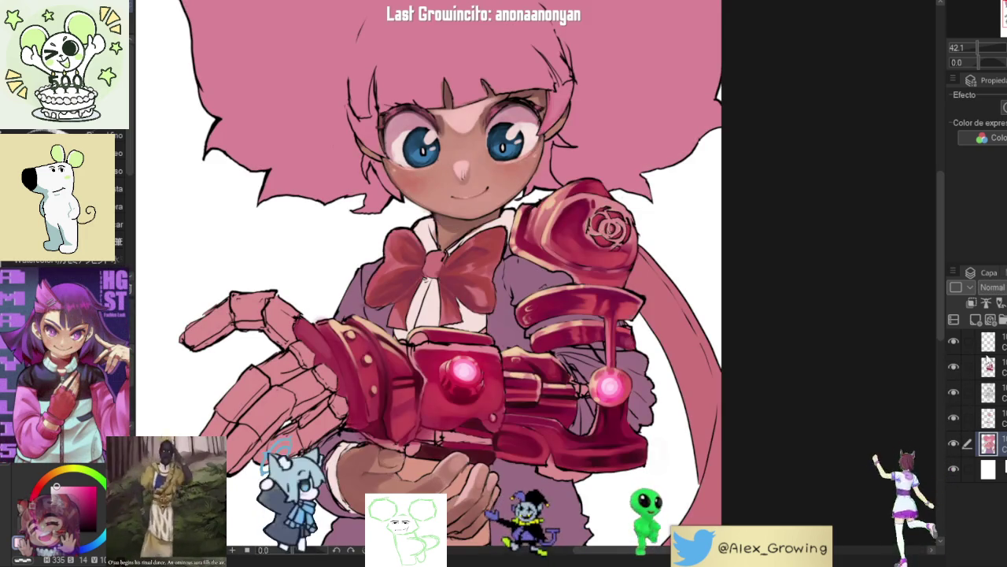
Step: Hide the top layer and zoom in on the rose emblem
scroll(616, 327, "up", 2)
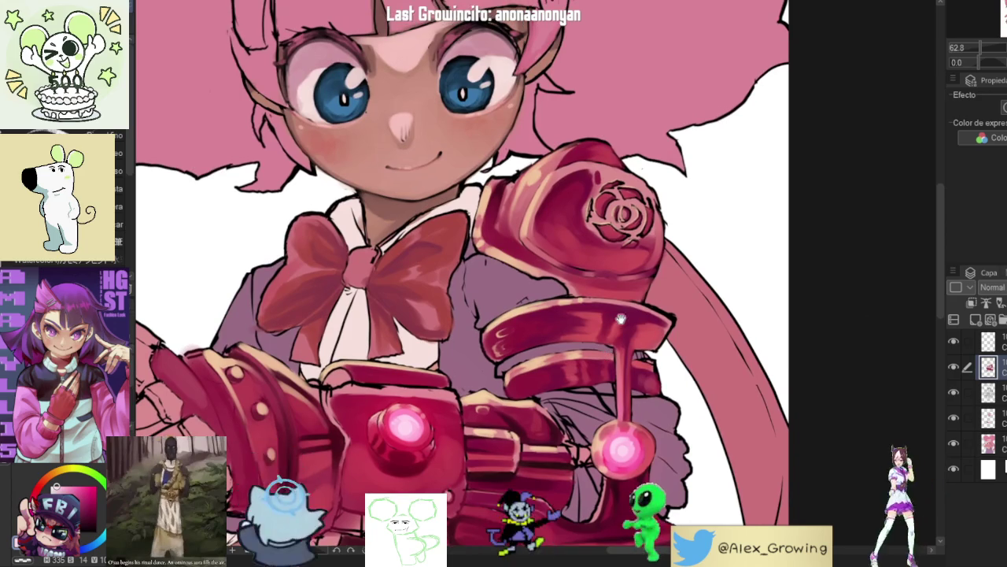
left_click(953, 341)
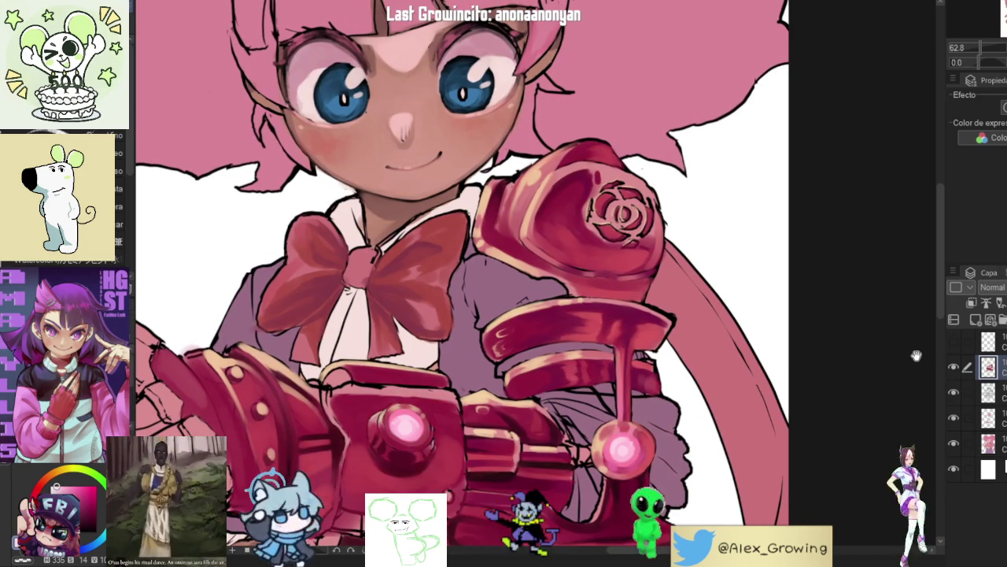
scroll(624, 276, "up", 6)
scroll(624, 276, "down", 5)
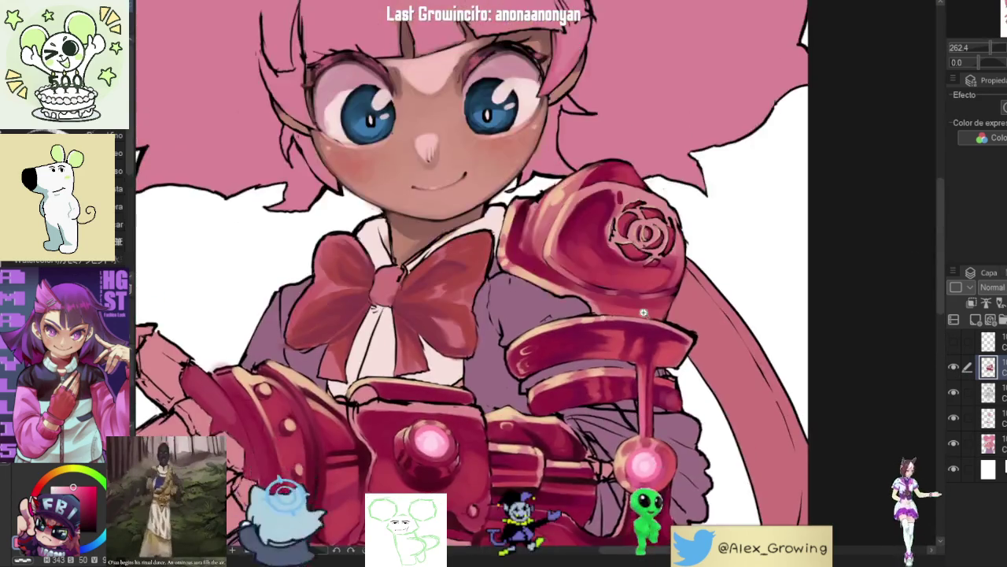
scroll(612, 293, "up", 5)
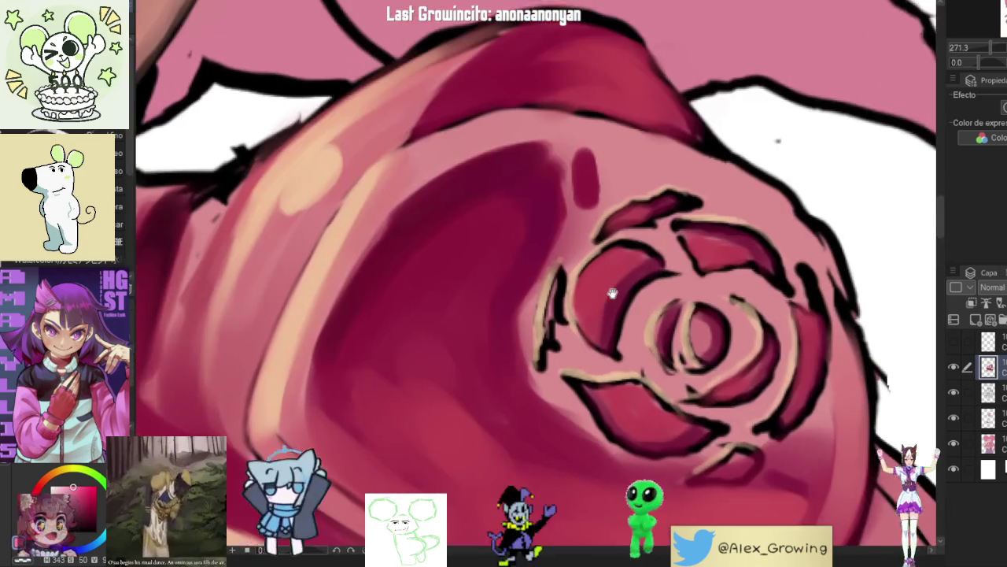
left_click_drag(612, 293, 618, 307)
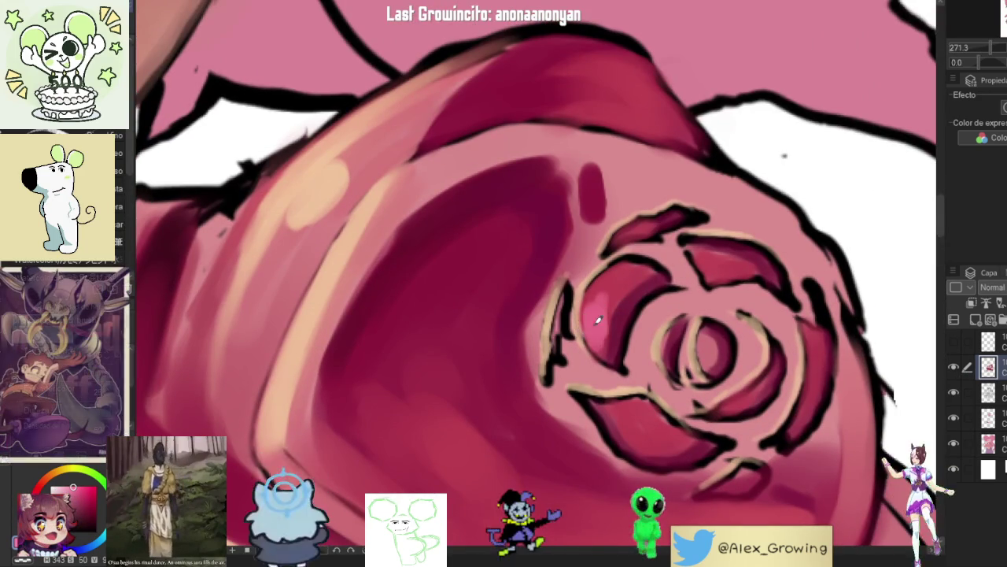
Step: Brighten one petal of the shoulder rose emblem, then rotate and reset the view around it
mouse_move(603, 304)
left_mouse_down()
mouse_move(645, 272)
mouse_move(601, 295)
mouse_move(638, 265)
mouse_move(598, 305)
left_mouse_up()
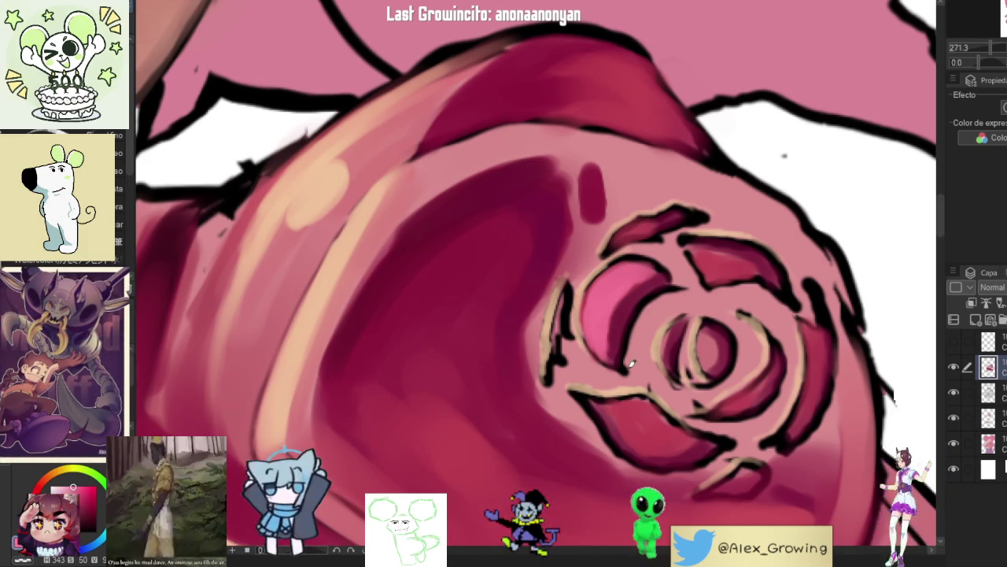
left_click_drag(709, 329, 652, 302)
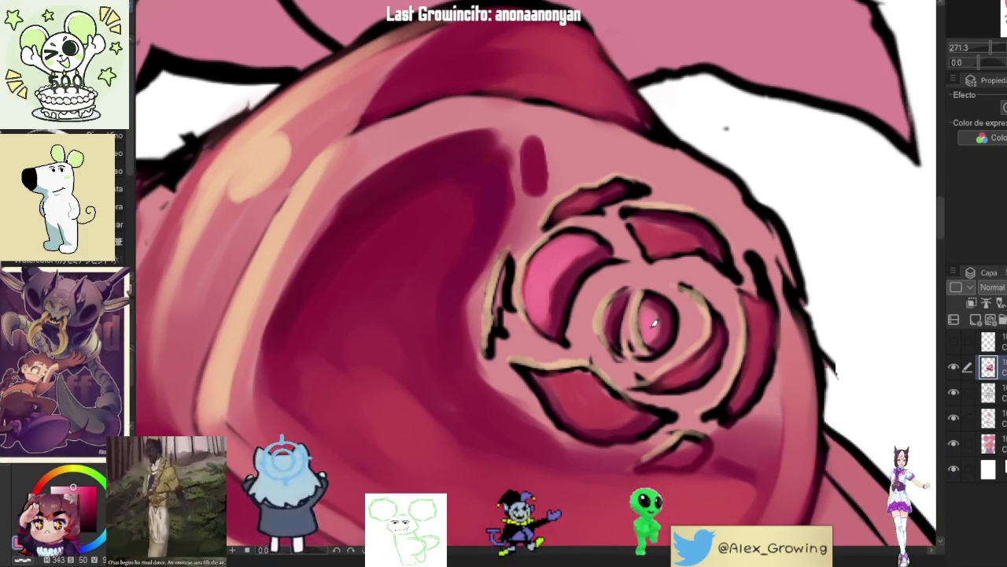
left_click_drag(708, 253, 642, 338)
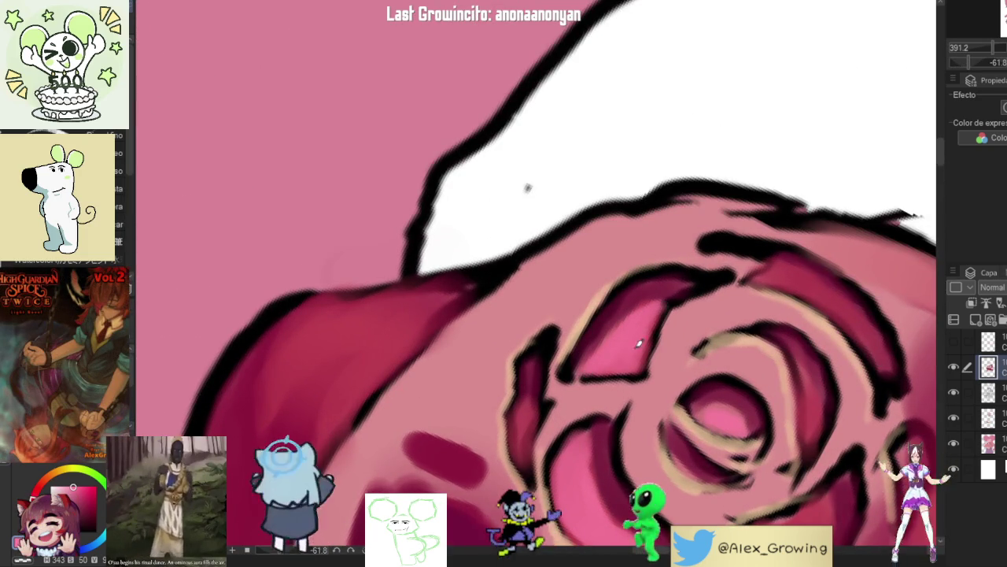
mouse_move(616, 331)
left_mouse_down()
mouse_move(602, 349)
mouse_move(599, 337)
mouse_move(667, 248)
left_mouse_up()
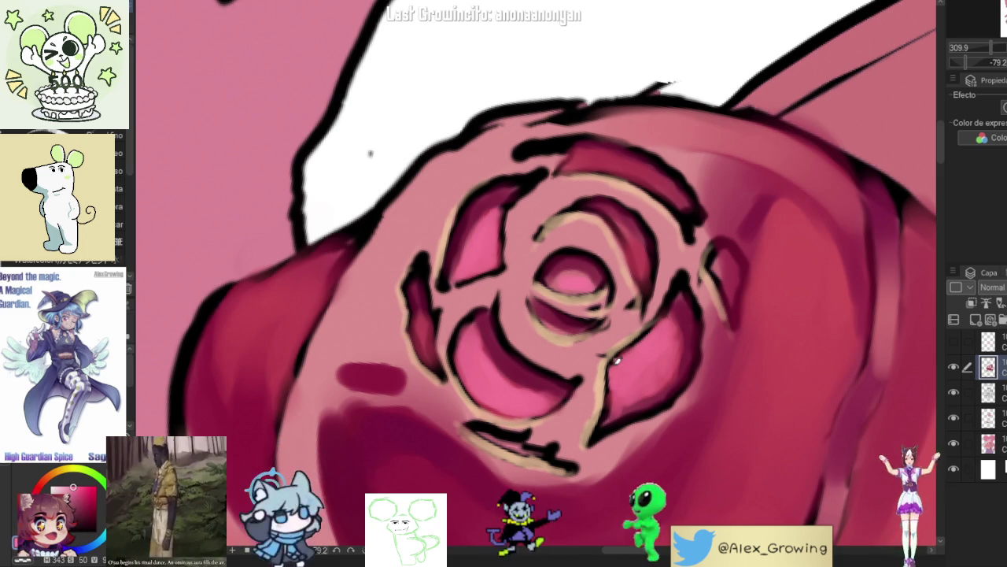
scroll(668, 372, "down", 3)
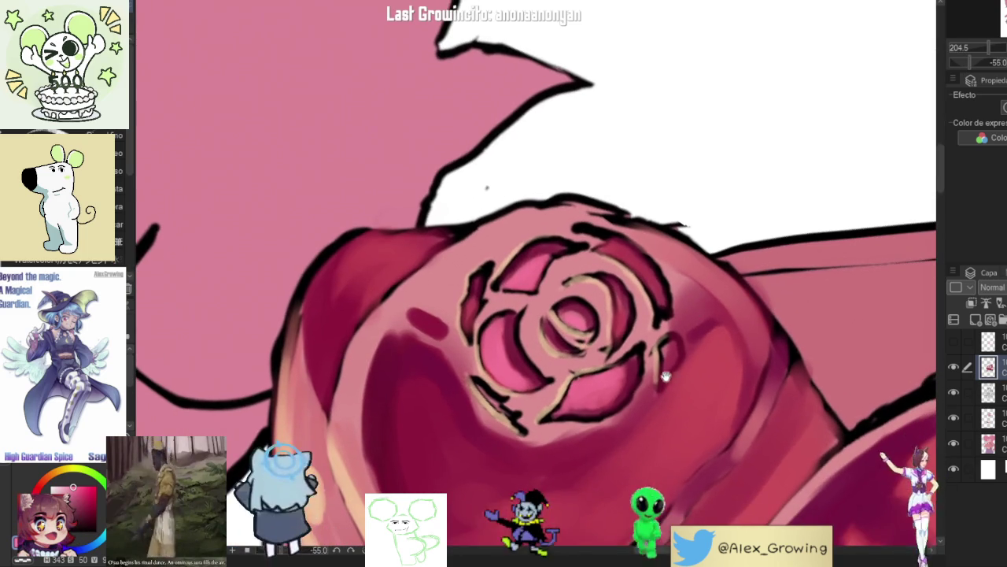
left_click_drag(487, 187, 535, 236)
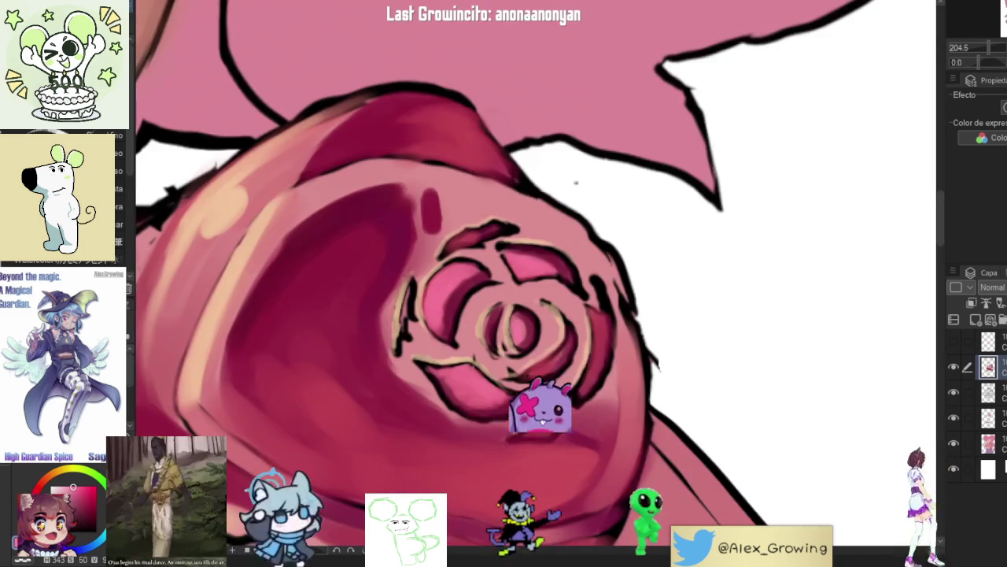
key("ctrl+@")
scroll(634, 323, "up", 3)
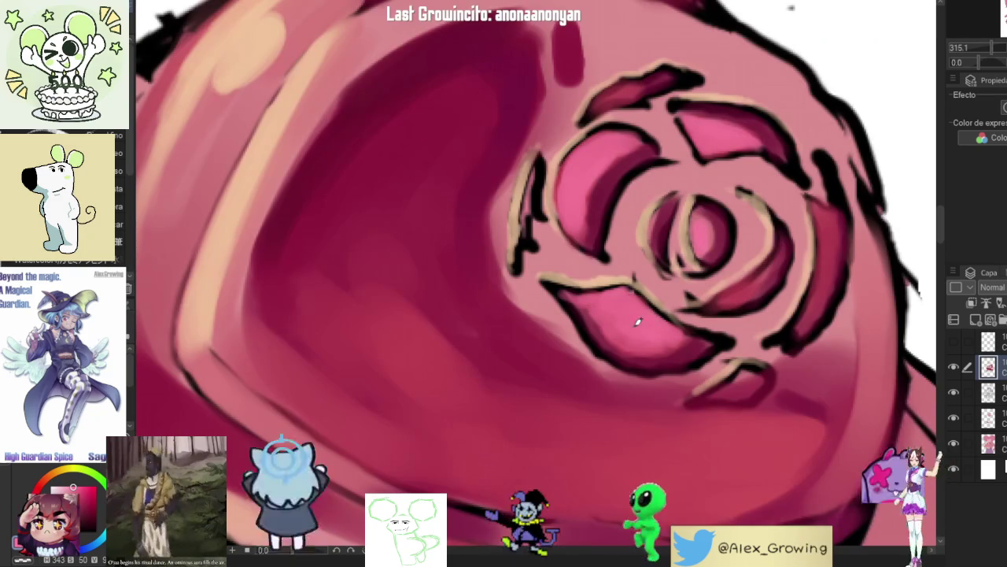
scroll(596, 292, "down", 5)
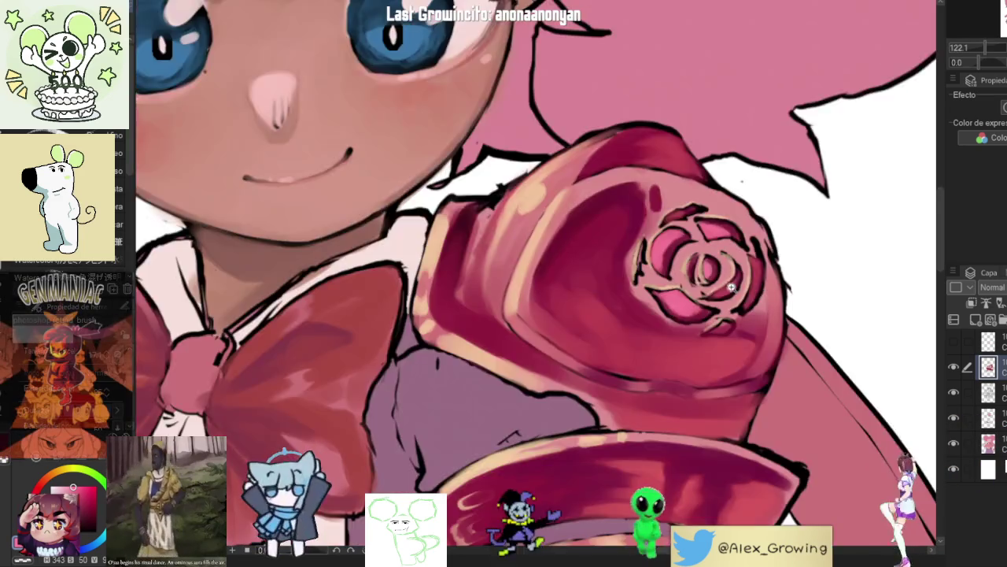
scroll(774, 288, "up", 4)
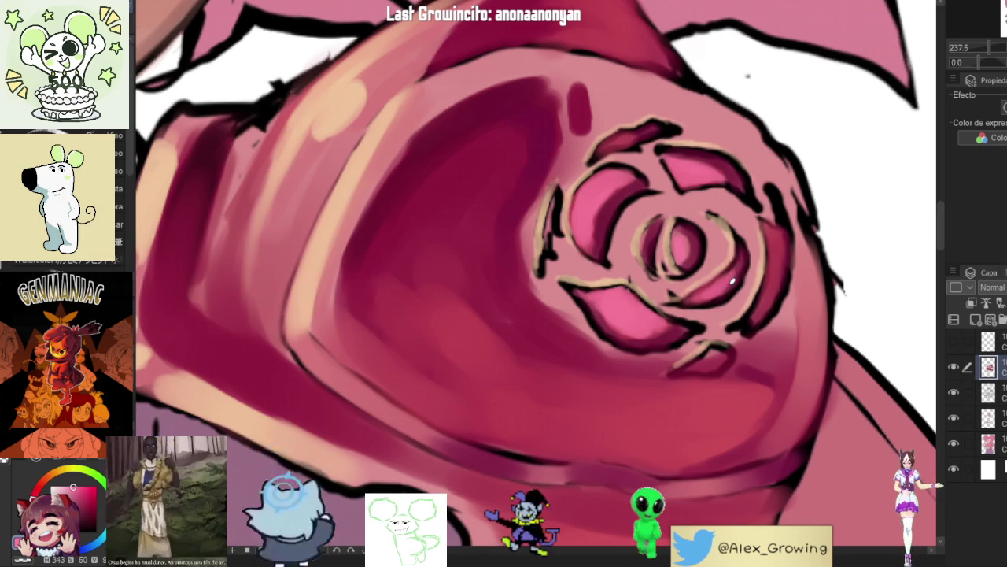
Step: Paint a light highlight along the rose's outer right petal edge
left_click_drag(777, 249, 728, 288)
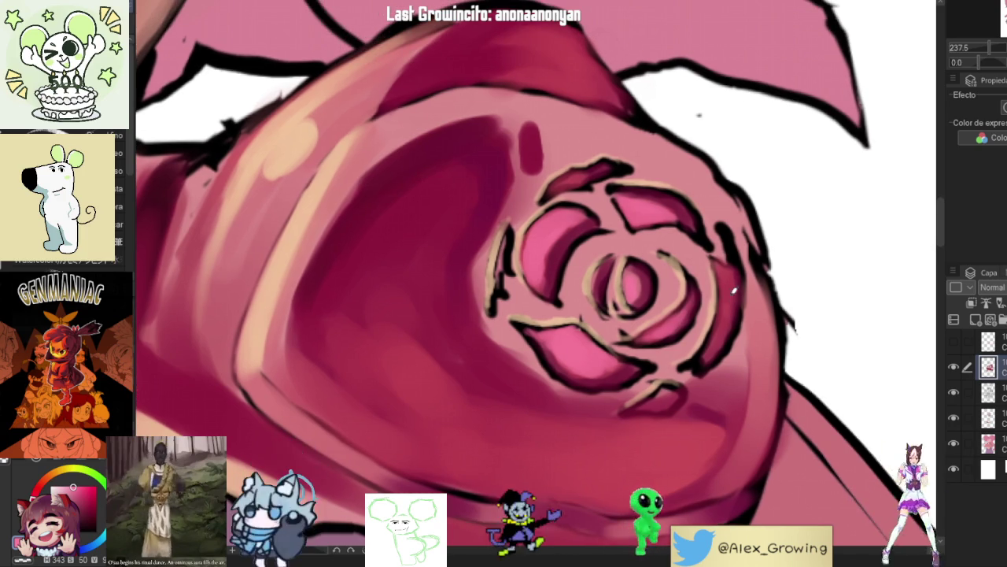
mouse_move(722, 262)
left_mouse_down()
mouse_move(729, 335)
mouse_move(706, 358)
left_mouse_up()
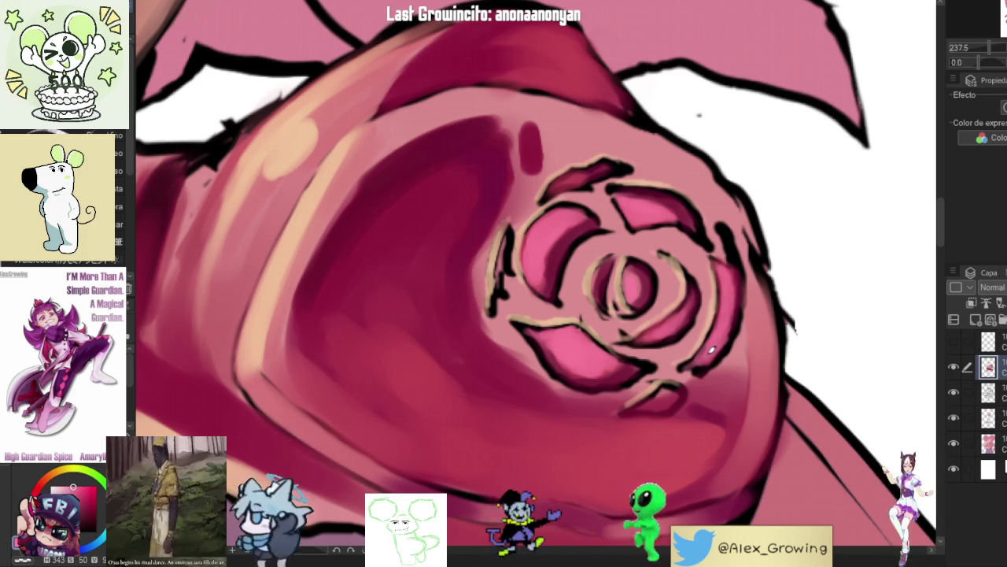
scroll(699, 353, "down", 5)
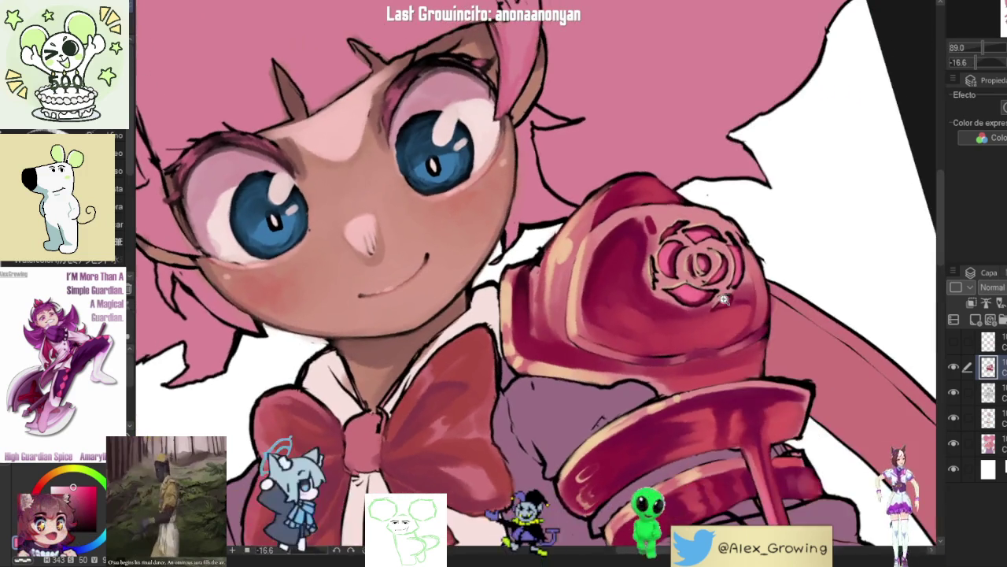
scroll(743, 306, "up", 5)
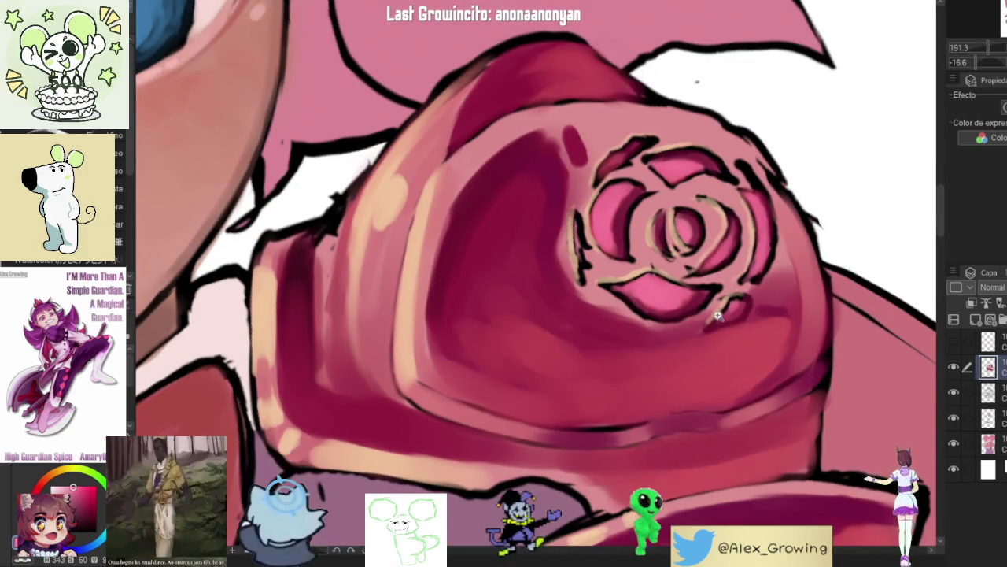
scroll(718, 315, "down", 4)
scroll(731, 275, "up", 6)
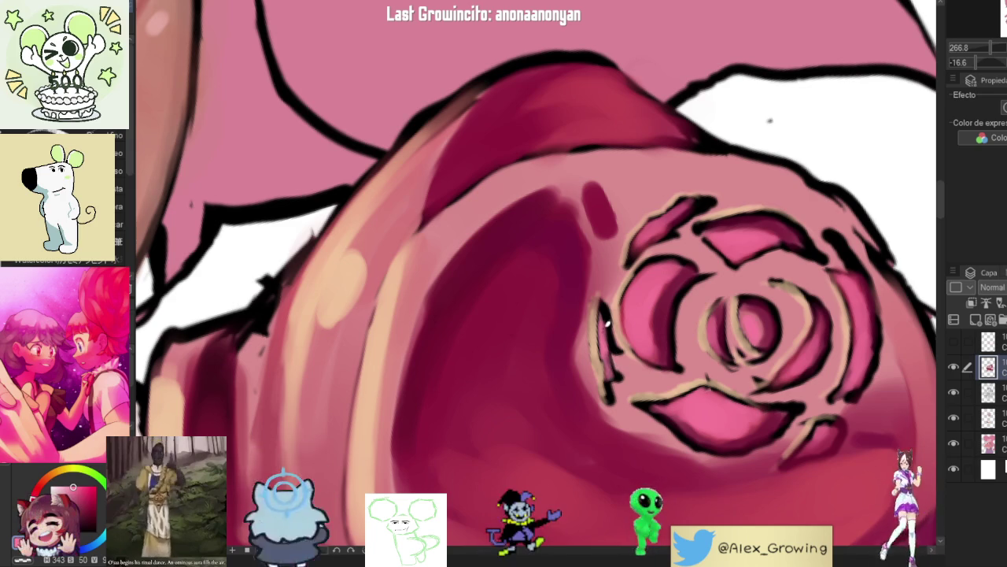
scroll(610, 358, "down", 5)
scroll(638, 339, "up", 1)
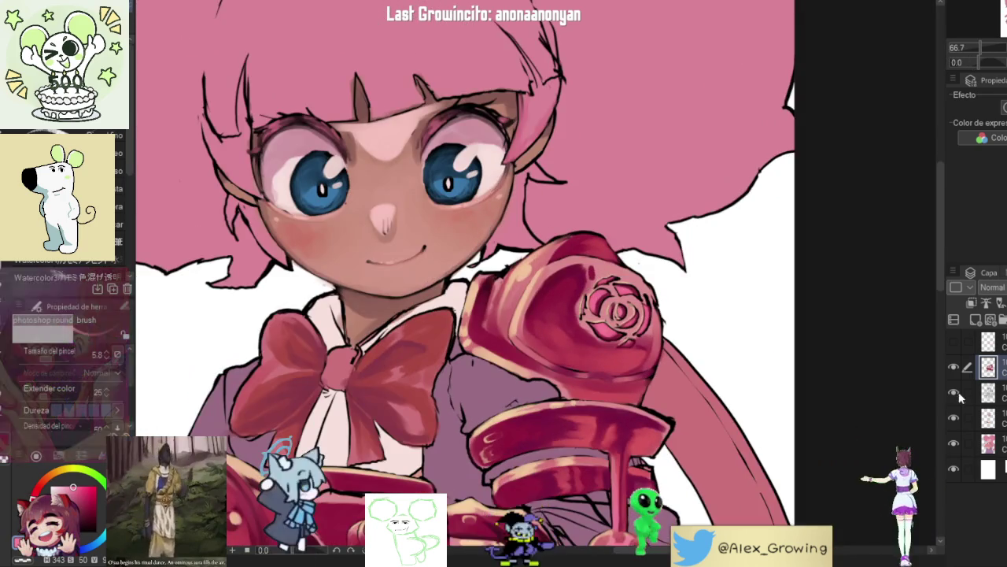
left_click(954, 367)
left_click(954, 367)
left_click(954, 367)
left_click(953, 368)
left_click(953, 367)
left_click(953, 367)
left_click(953, 367)
left_click(953, 368)
scroll(777, 294, "down", 5)
scroll(730, 286, "up", 1)
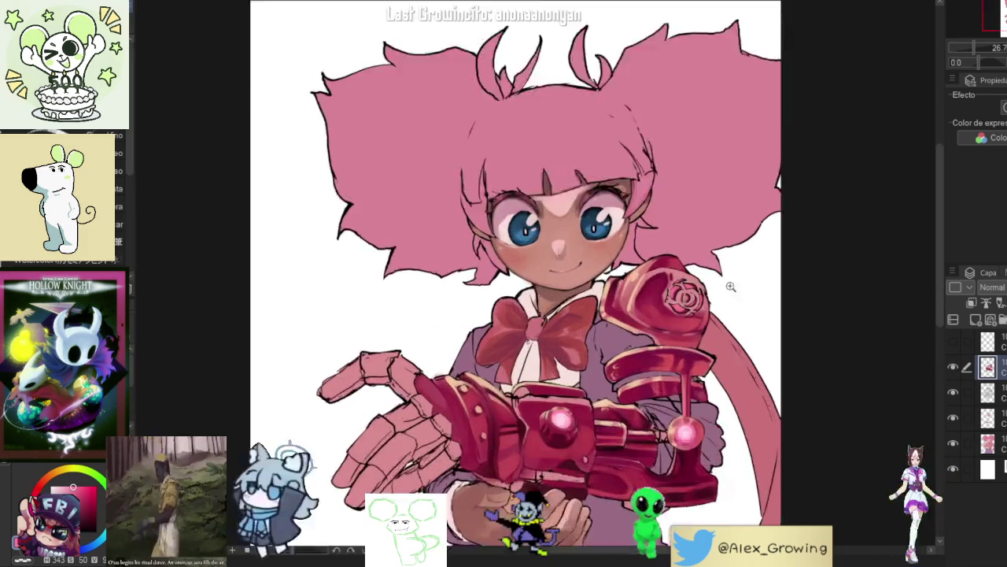
scroll(731, 286, "up", 2)
left_click(988, 341)
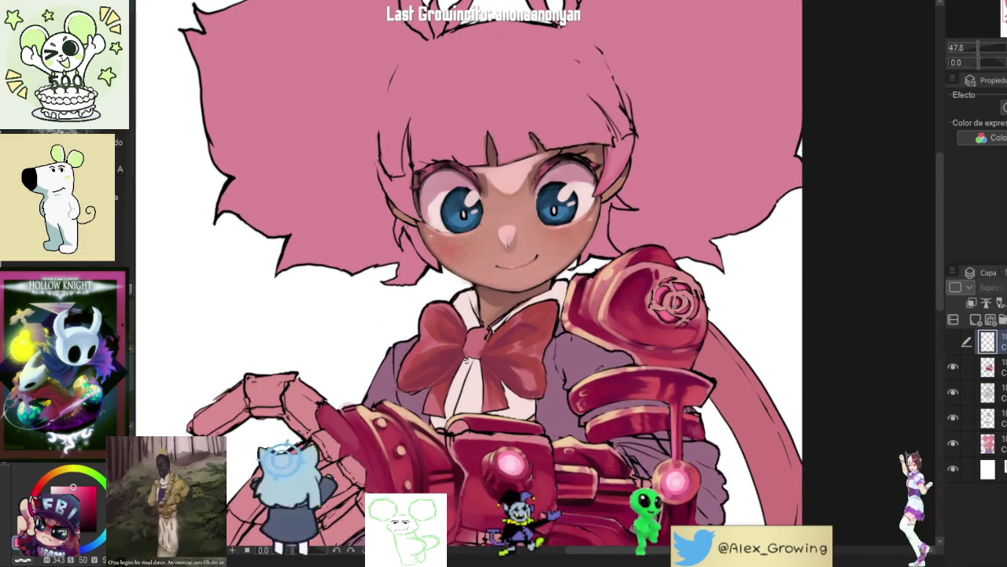
scroll(739, 283, "up", 3)
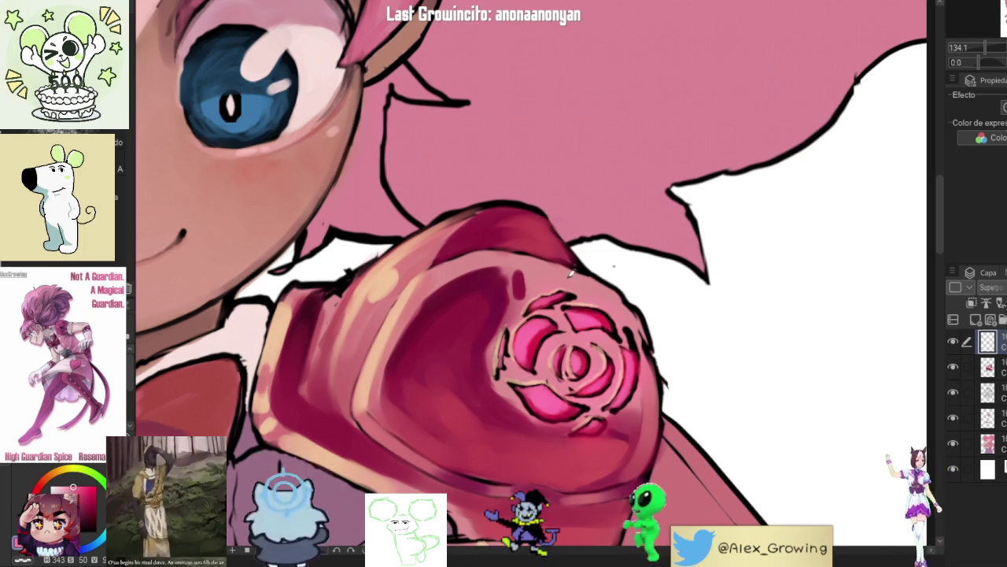
key("ctrl+0")
key("ctrl+plus")
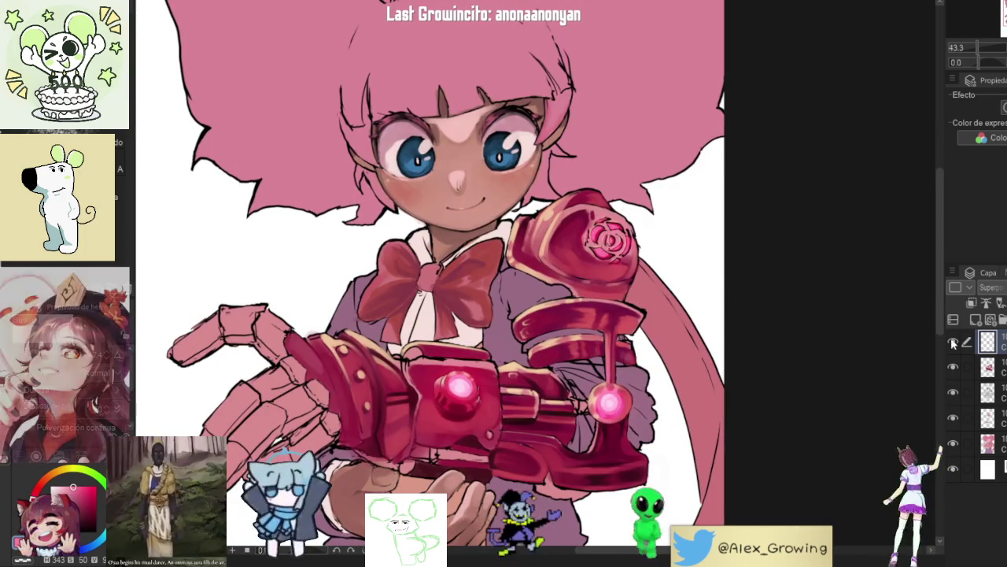
key("ctrl+minus")
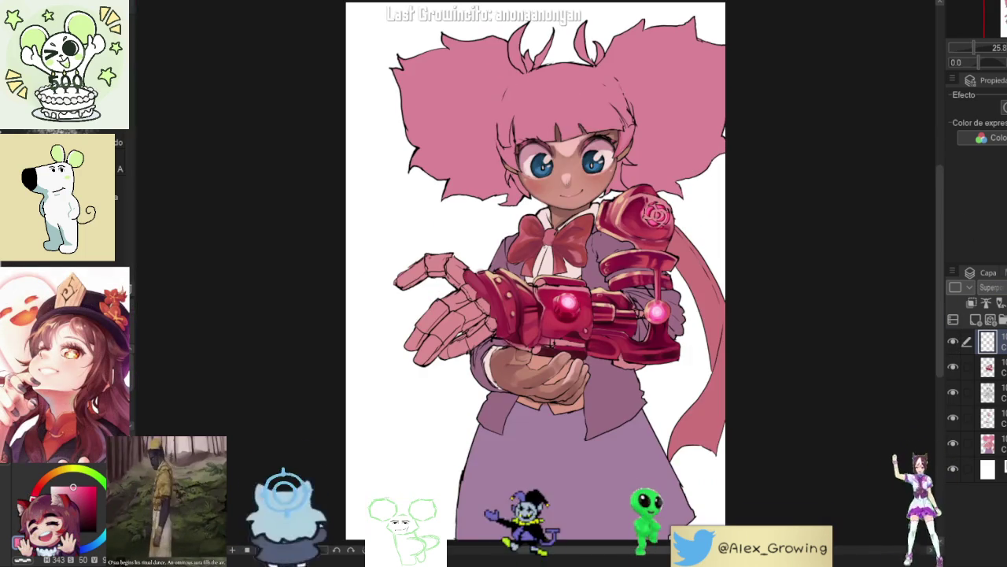
scroll(826, 140, "up", 5)
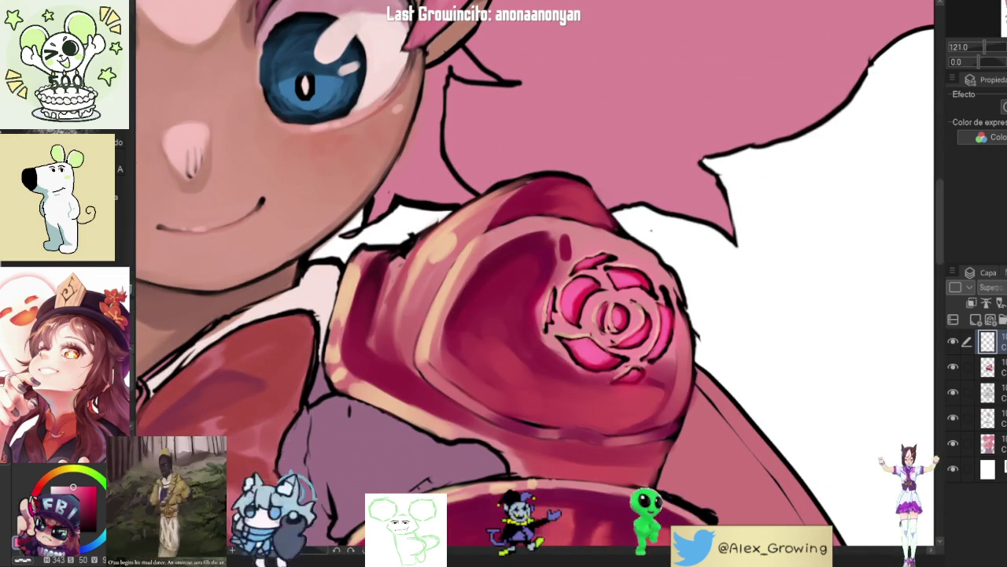
Step: Reselect the shading layer, briefly hiding and showing it to check the painted shading
left_click(993, 392)
left_click(993, 368)
left_click(953, 367)
left_click(953, 368)
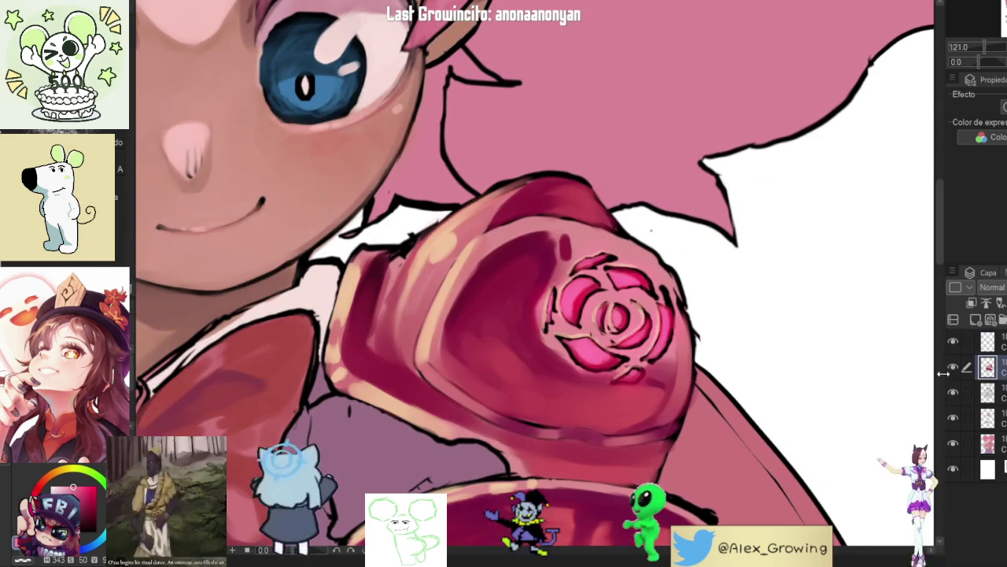
Step: Paint light pink highlights on the rose centre and a brighter pink stroke in the dark inner ring
scroll(679, 215, "down", 3)
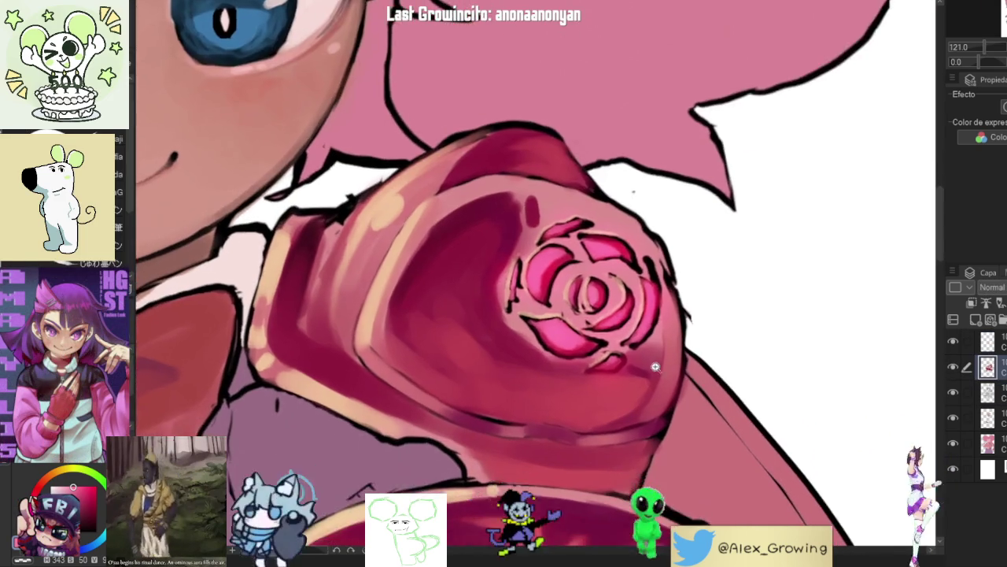
scroll(652, 371, "up", 1)
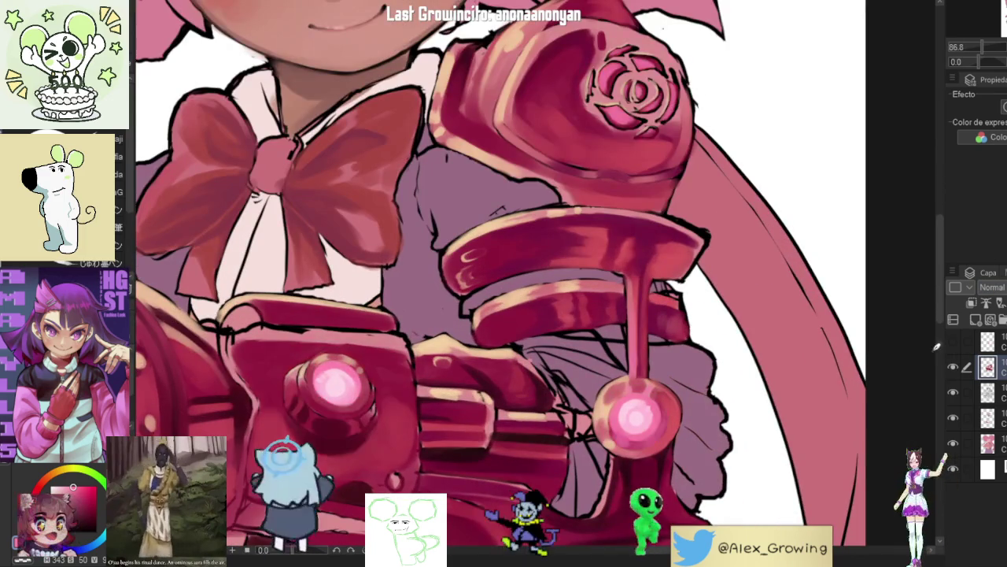
scroll(667, 386, "up", 2)
scroll(703, 254, "down", 3)
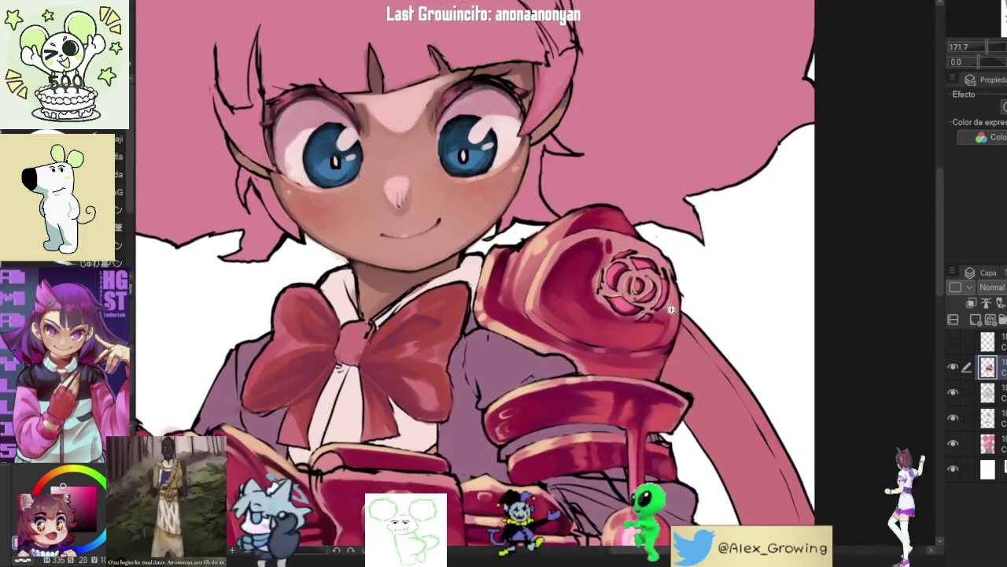
scroll(657, 319, "up", 3)
scroll(657, 319, "up", 3)
mouse_move(669, 370)
left_mouse_down()
mouse_move(689, 389)
mouse_move(678, 393)
mouse_move(676, 366)
mouse_move(676, 401)
mouse_move(678, 381)
mouse_move(665, 393)
mouse_move(690, 382)
mouse_move(678, 356)
left_mouse_up()
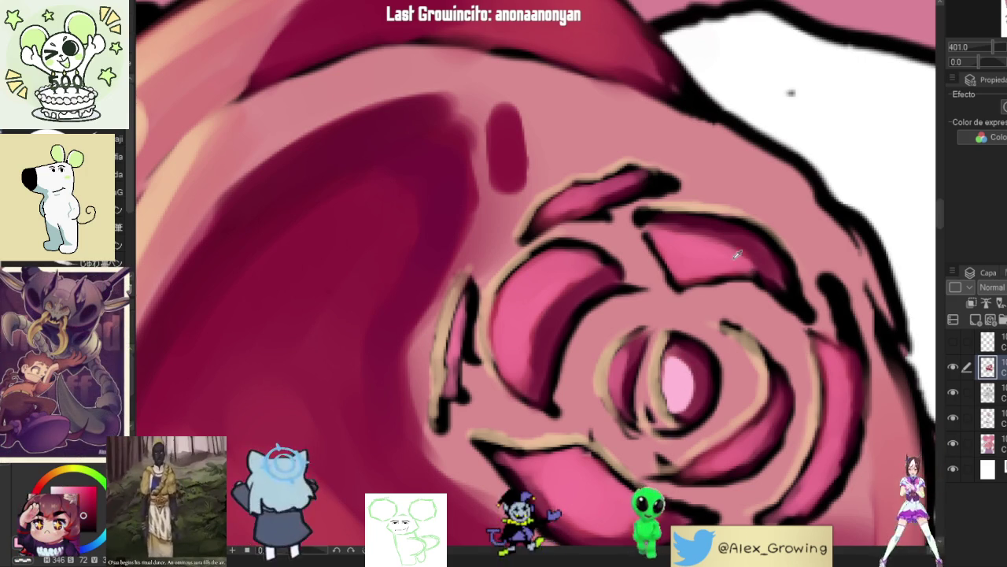
mouse_move(693, 408)
left_mouse_down()
mouse_move(705, 372)
mouse_move(694, 348)
mouse_move(701, 364)
left_mouse_up()
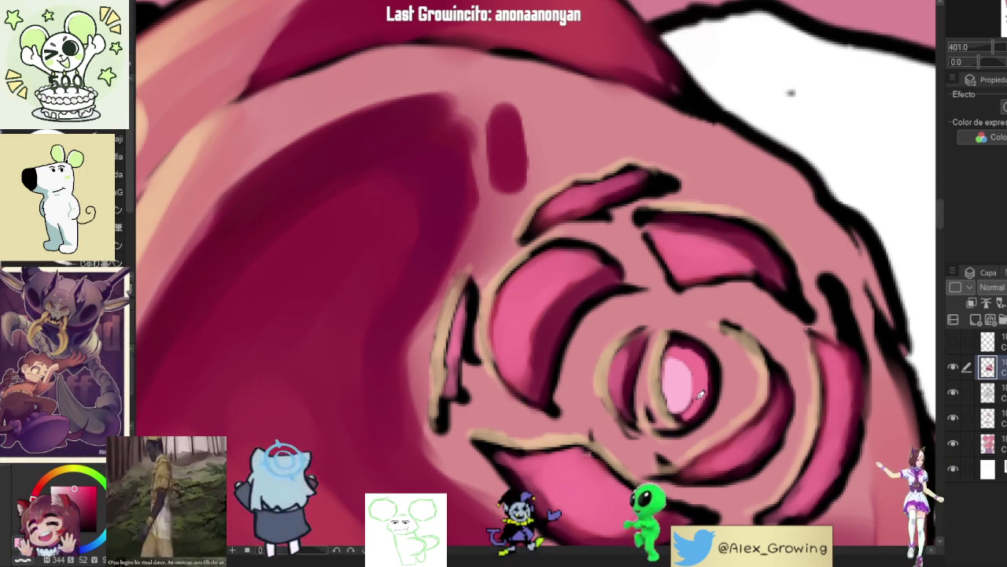
mouse_move(696, 410)
left_mouse_down()
mouse_move(699, 346)
mouse_move(697, 411)
left_mouse_up()
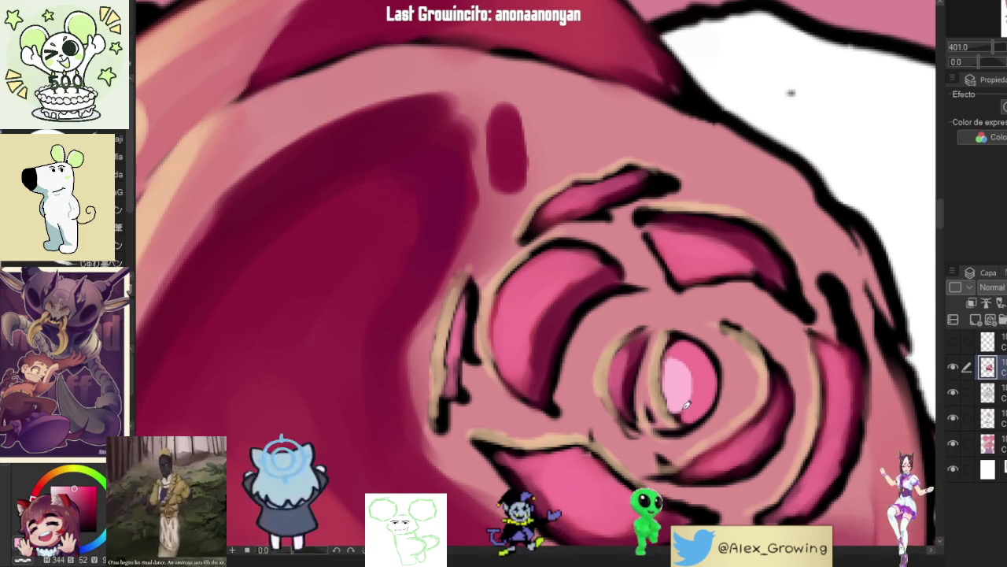
left_click_drag(683, 404, 686, 404)
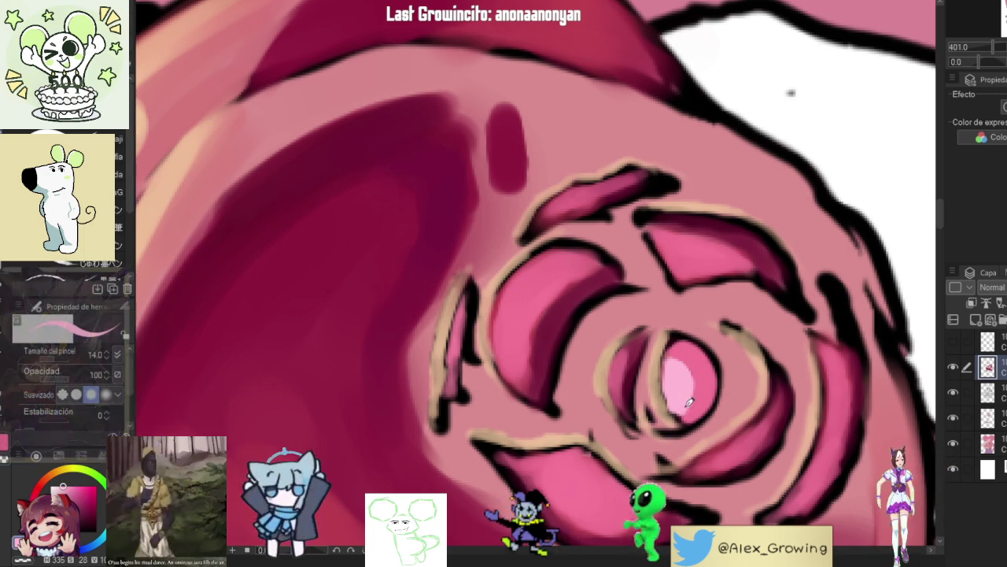
mouse_move(626, 361)
left_mouse_down()
mouse_move(630, 347)
mouse_move(634, 413)
mouse_move(638, 349)
mouse_move(631, 405)
left_mouse_up()
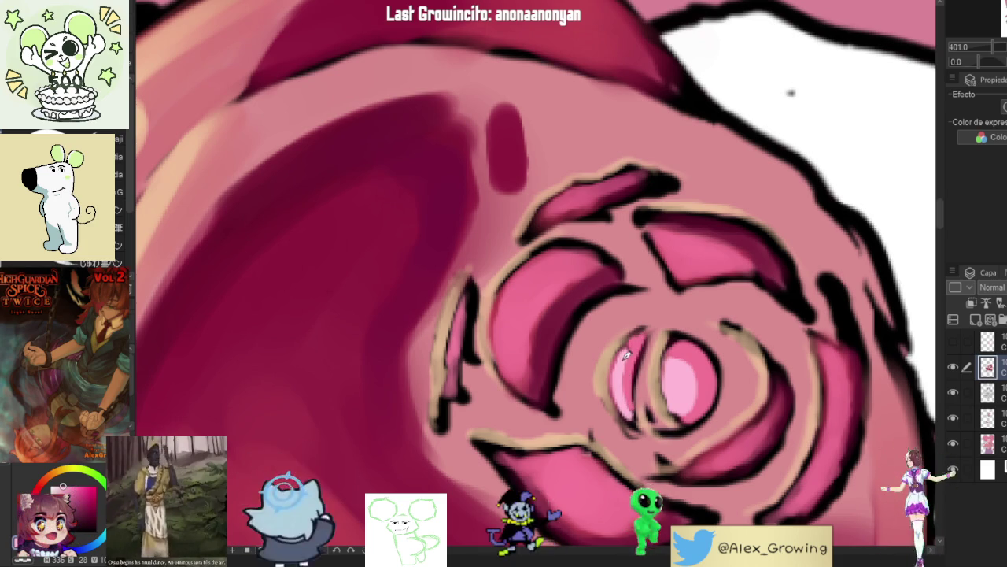
Step: Add a small darker stroke on one petal and lighter pink highlights on the lower petal
scroll(650, 340, "down", 10)
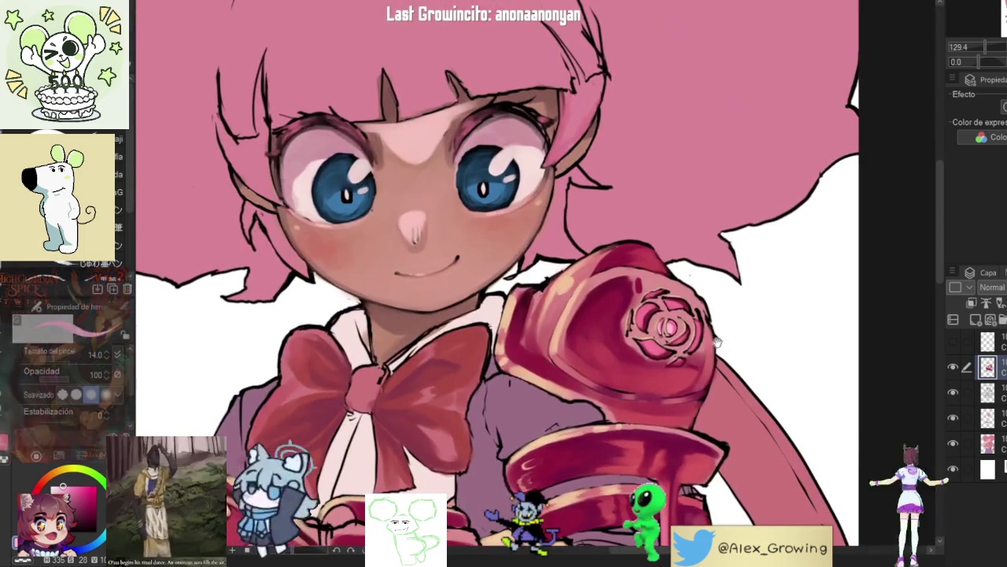
scroll(656, 326, "up", 4)
scroll(639, 315, "up", 5)
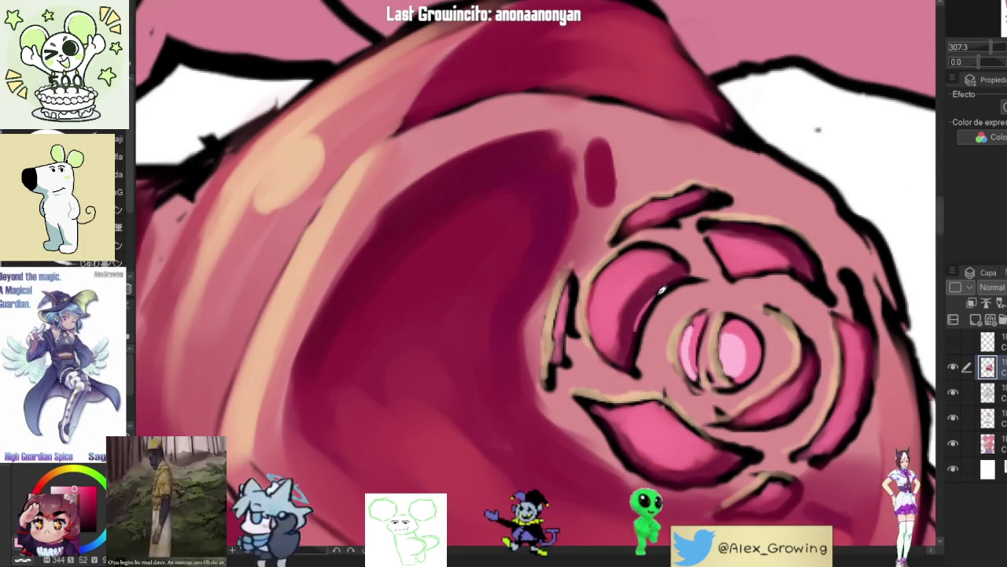
left_click_drag(650, 305, 636, 334)
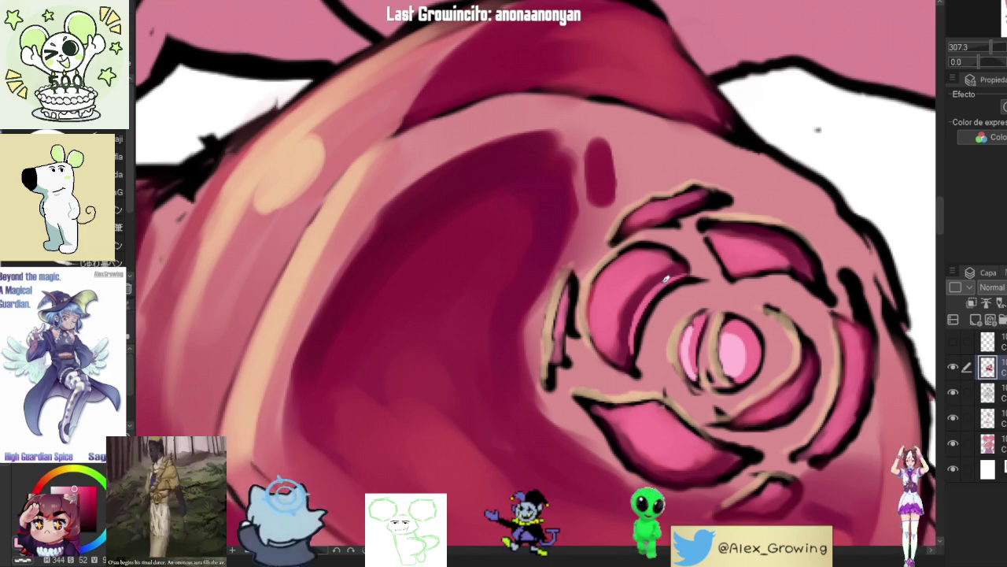
scroll(635, 346, "down", 5)
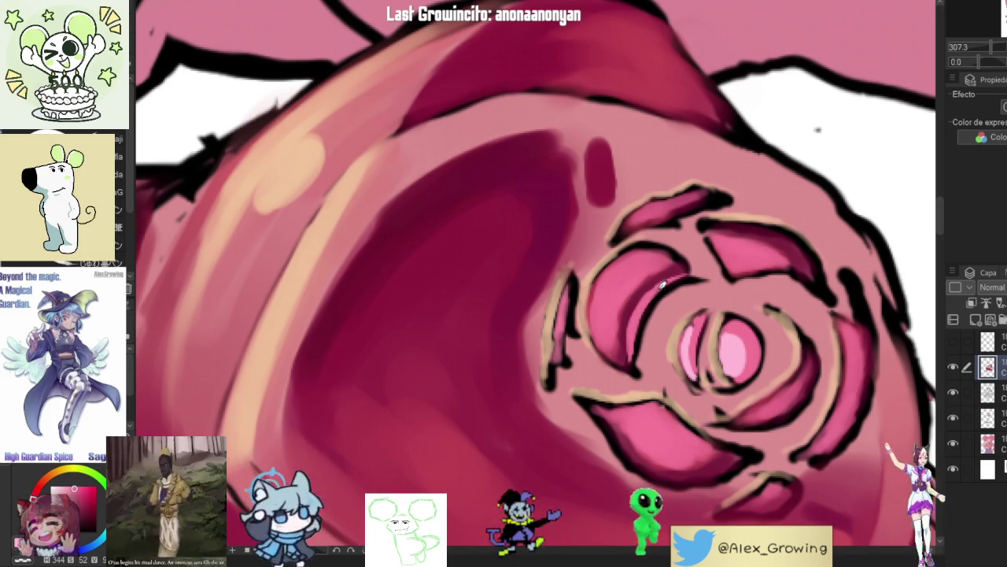
scroll(682, 317, "down", 3)
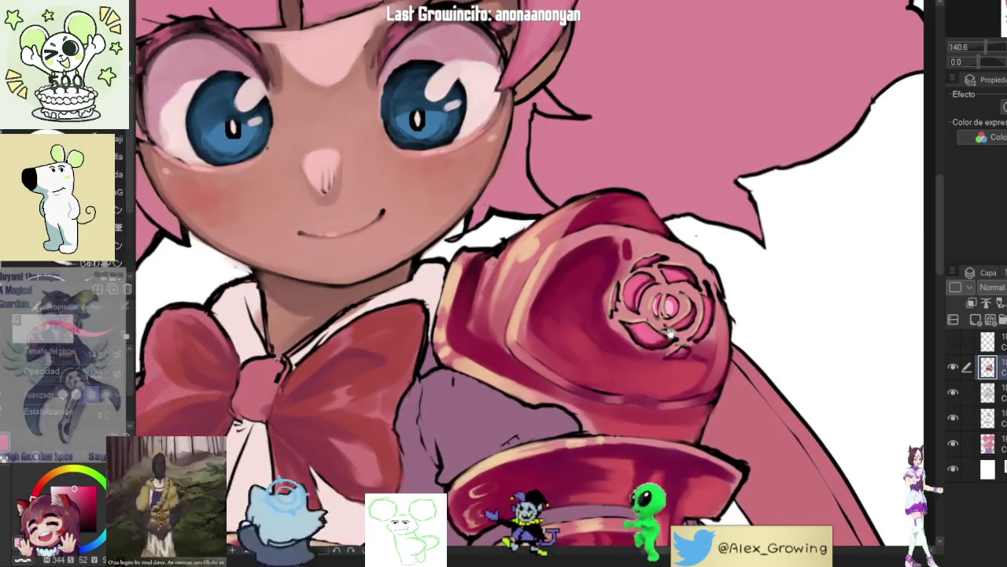
scroll(708, 306, "up", 2)
scroll(721, 302, "up", 5)
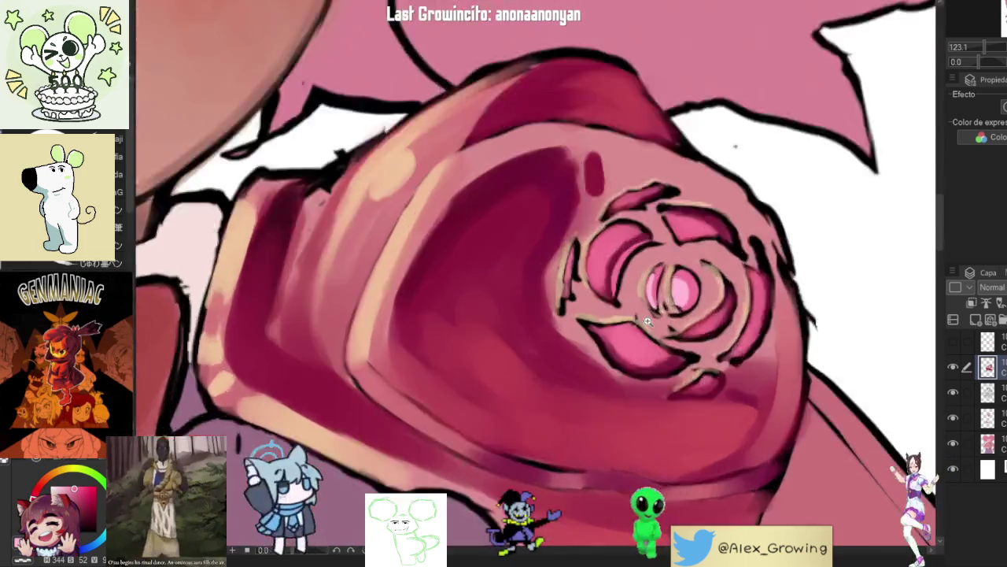
mouse_move(649, 349)
left_mouse_down()
mouse_move(689, 382)
mouse_move(648, 359)
mouse_move(669, 358)
mouse_move(669, 378)
left_mouse_up()
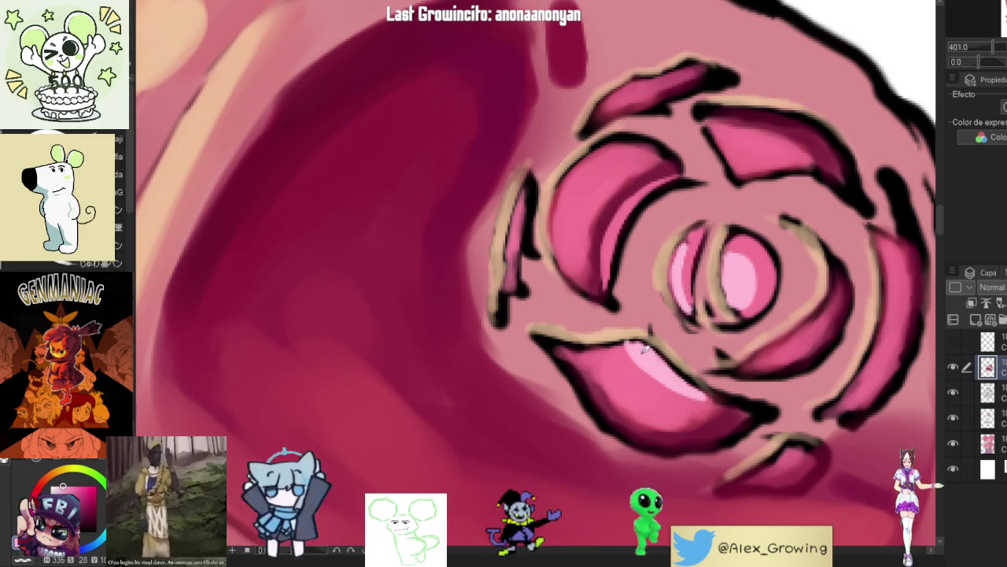
Step: Add light pink highlights to the rose's lower-right and right petals
scroll(651, 330, "down", 5)
scroll(736, 340, "up", 4)
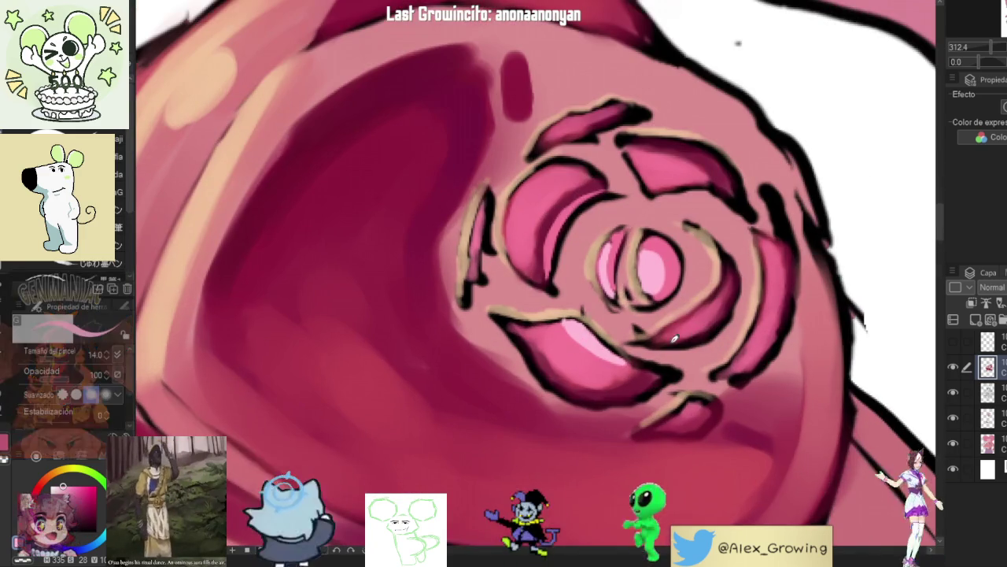
left_click_drag(673, 332, 712, 306)
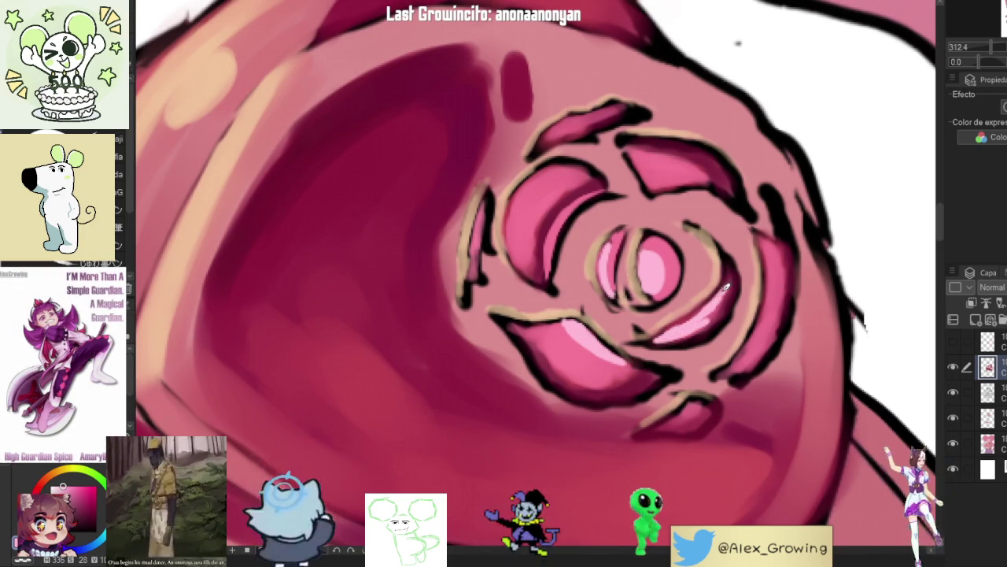
mouse_move(730, 278)
left_mouse_down()
mouse_move(726, 303)
mouse_move(731, 279)
left_mouse_up()
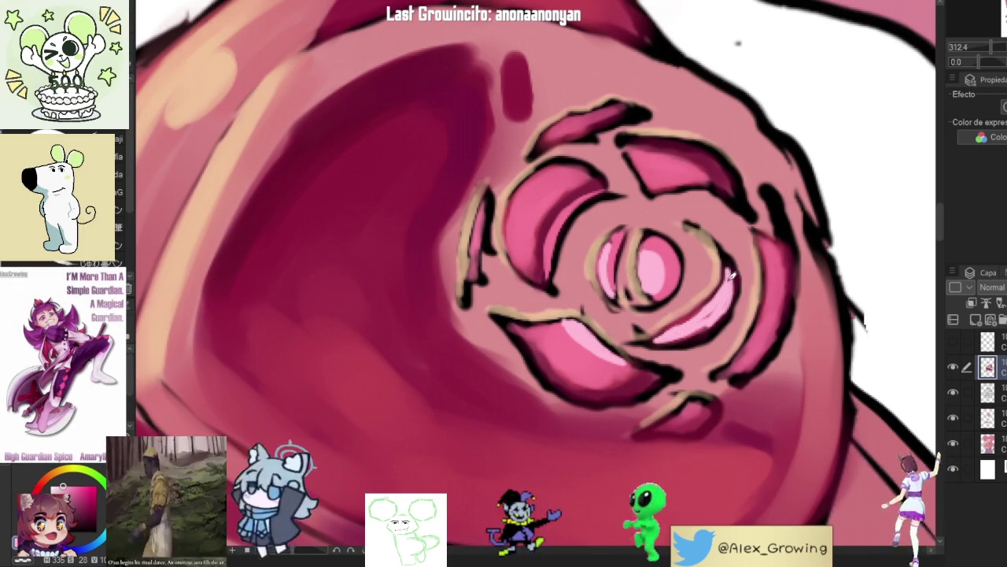
left_click_drag(704, 315, 713, 321)
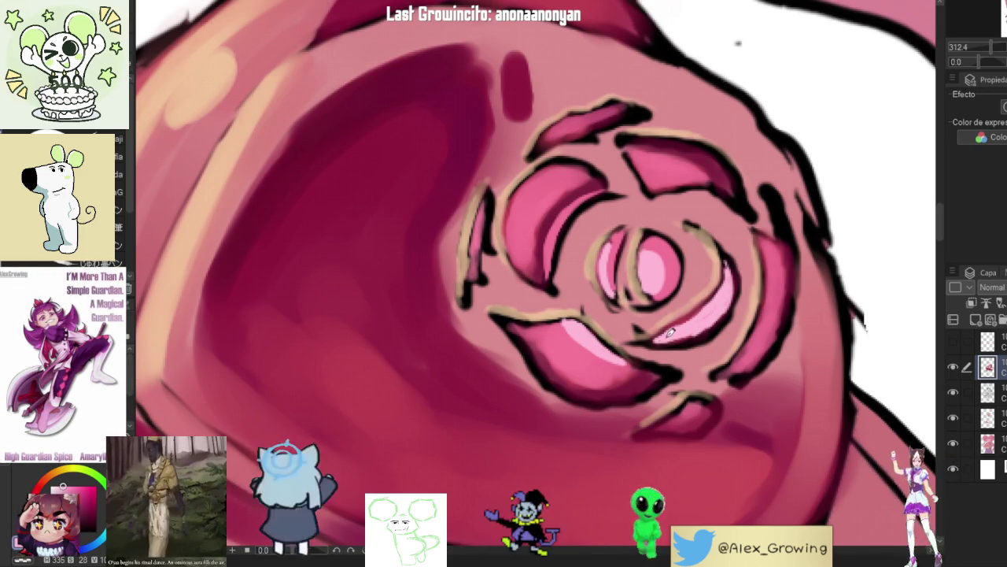
Step: Extend the light pink highlight up the right petal, then zoom out and adjust the view
scroll(710, 321, "down", 5)
scroll(688, 309, "up", 5)
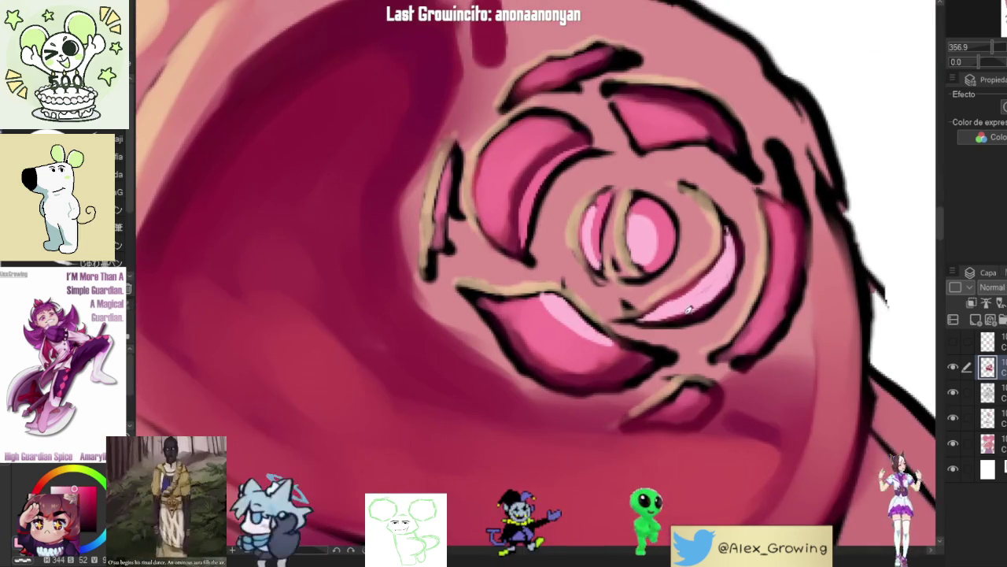
mouse_move(664, 317)
left_mouse_down()
mouse_move(712, 307)
mouse_move(740, 240)
mouse_move(731, 213)
left_mouse_up()
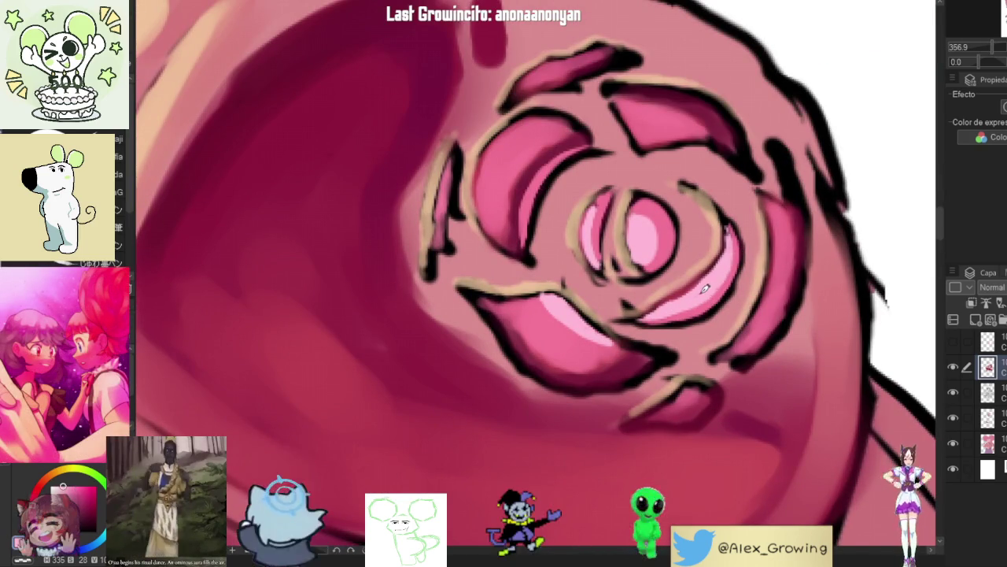
scroll(765, 254, "down", 5)
scroll(742, 240, "up", 5)
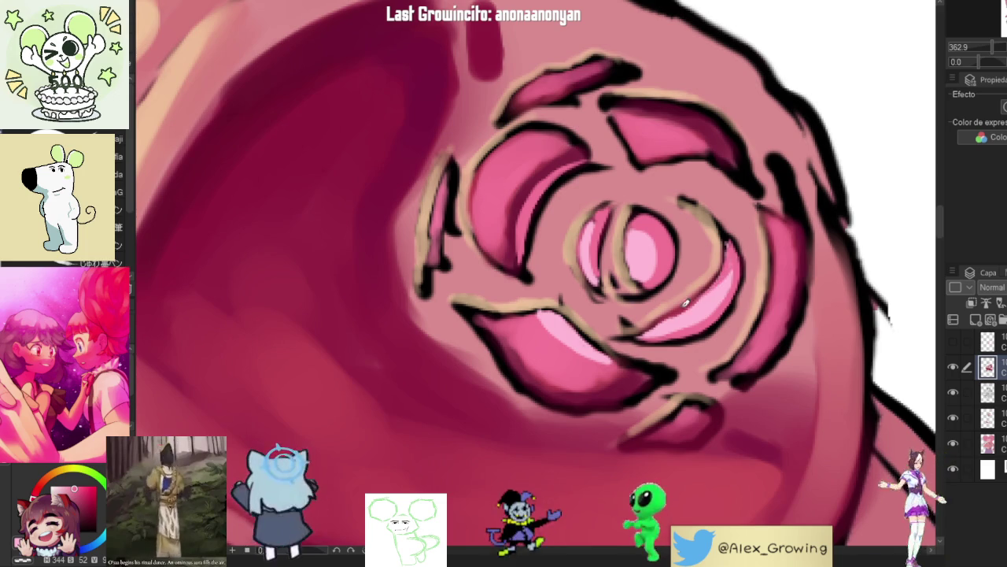
left_click_drag(733, 248, 740, 289)
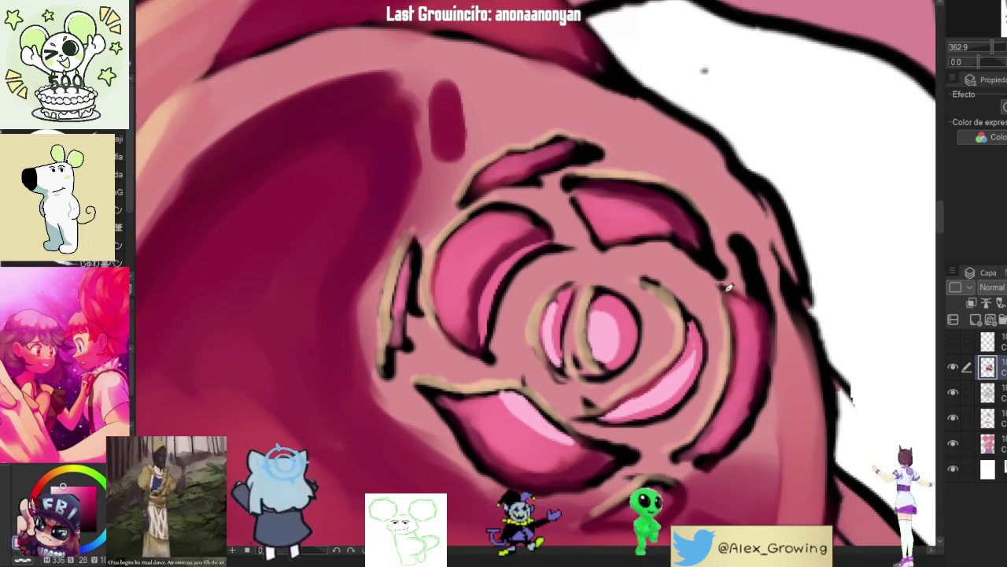
scroll(720, 224, "down", 5)
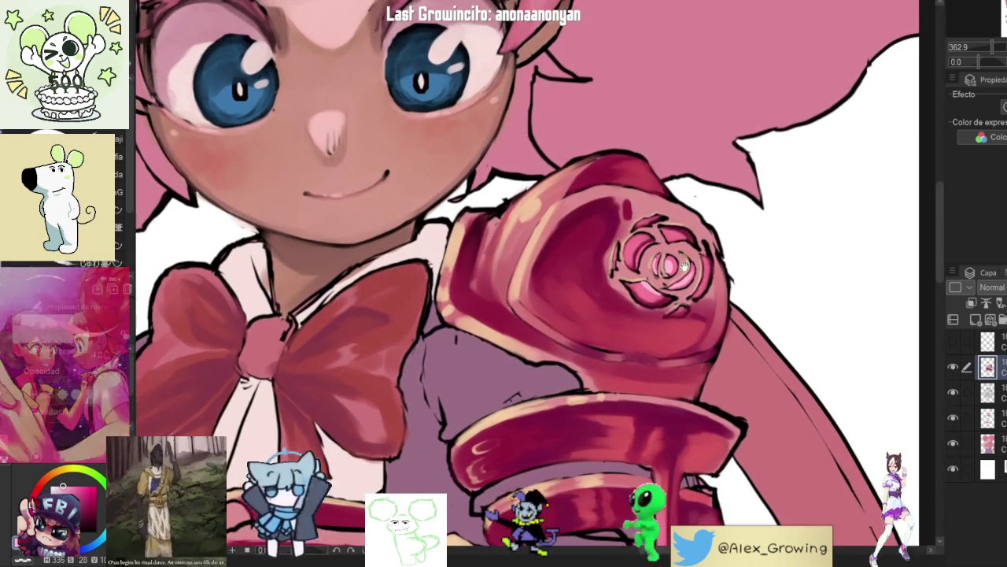
key("minus")
Step: Zoom in on the rose emblem and brush a bright pink-white highlight onto its inner circle's upper right
scroll(670, 230, "up", 5)
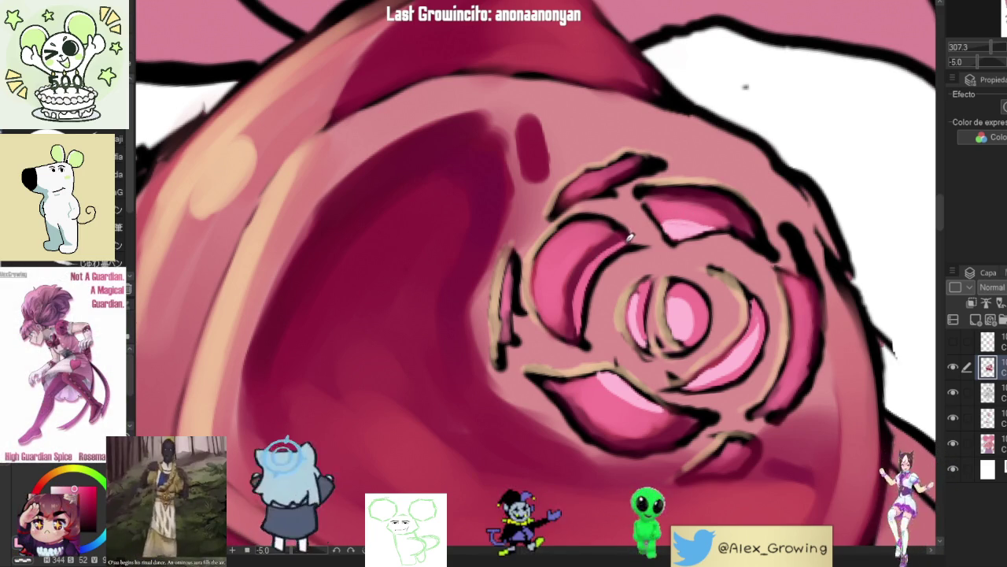
scroll(676, 271, "down", 5)
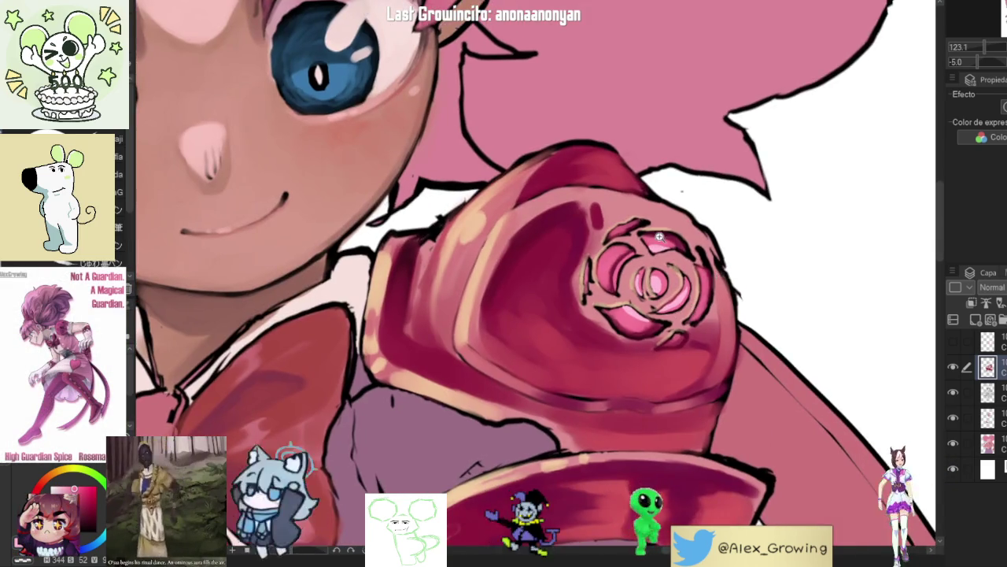
scroll(637, 243, "up", 6)
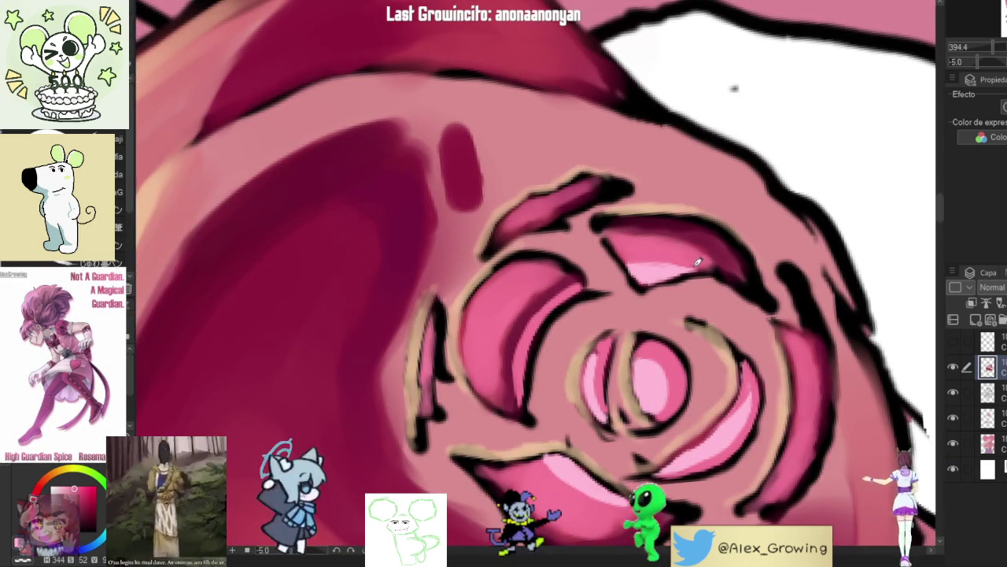
scroll(662, 254, "down", 4)
mouse_move(688, 361)
left_mouse_down()
mouse_move(654, 326)
mouse_move(701, 317)
left_mouse_up()
scroll(701, 317, "down", 3)
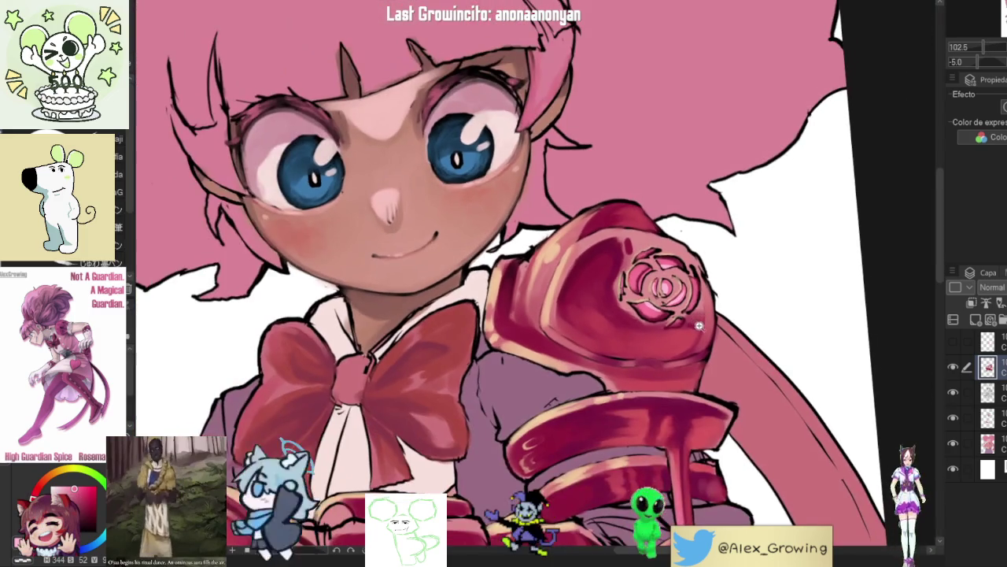
scroll(724, 313, "up", 3)
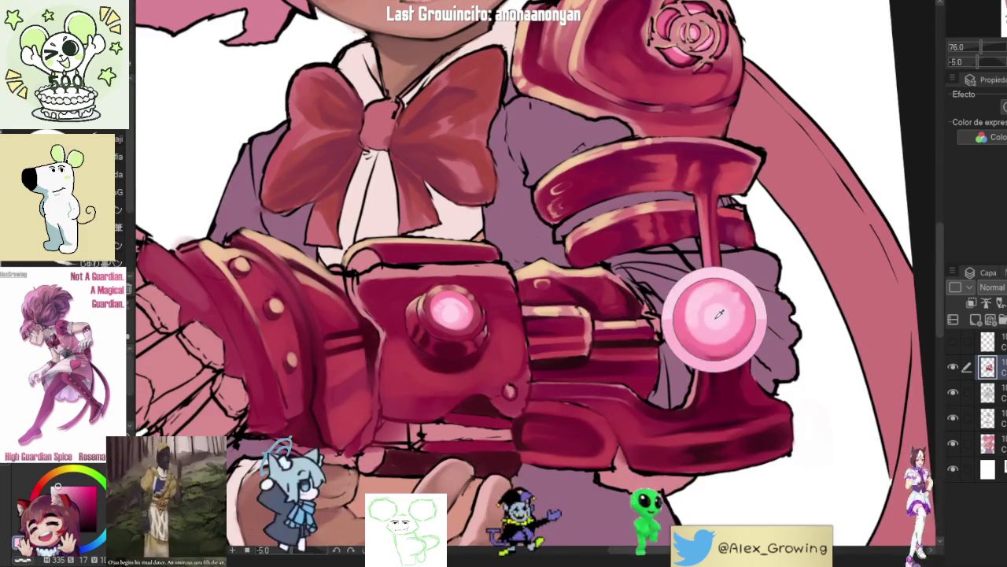
scroll(724, 312, "down", 2)
scroll(663, 356, "up", 8)
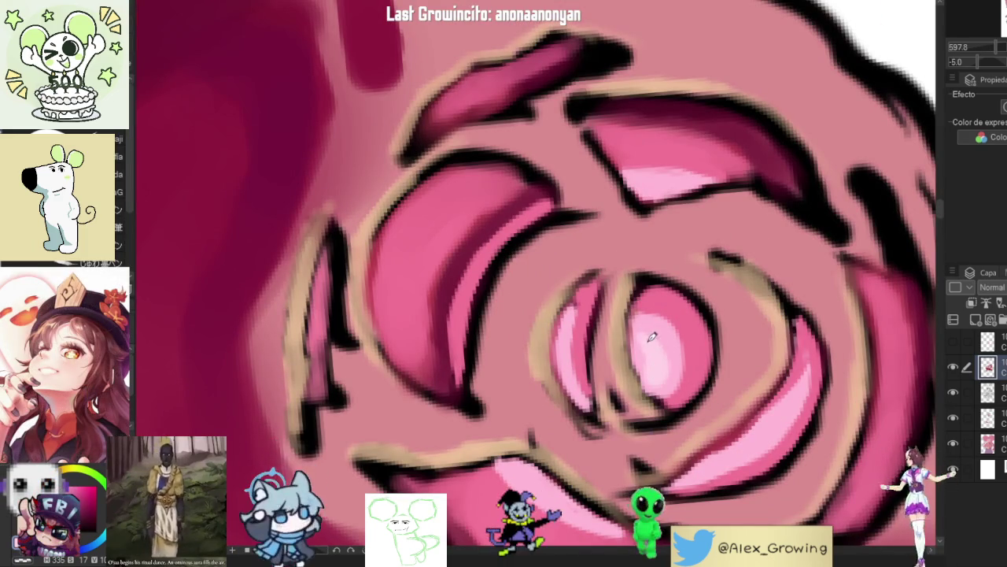
left_click_drag(685, 315, 697, 332)
scroll(703, 334, "down", 10)
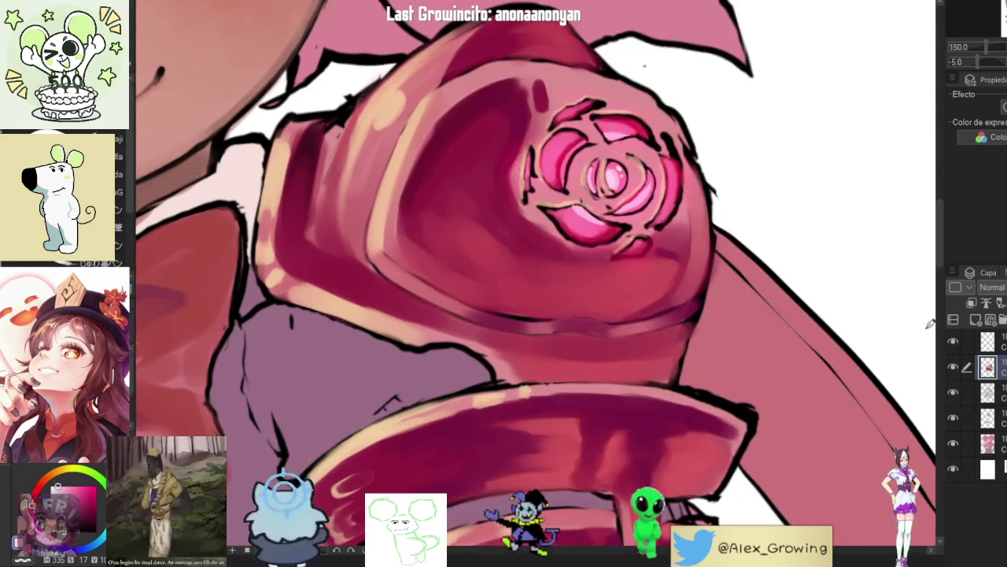
scroll(767, 246, "down", 5)
left_click_drag(922, 157, 831, 216)
scroll(781, 225, "down", 2)
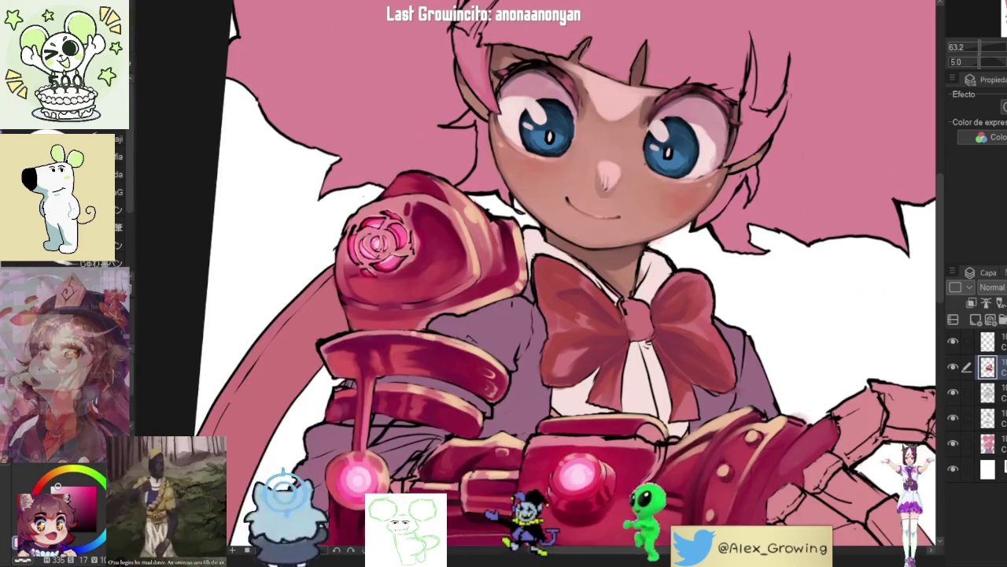
scroll(780, 225, "down", 3)
scroll(781, 225, "up", 2)
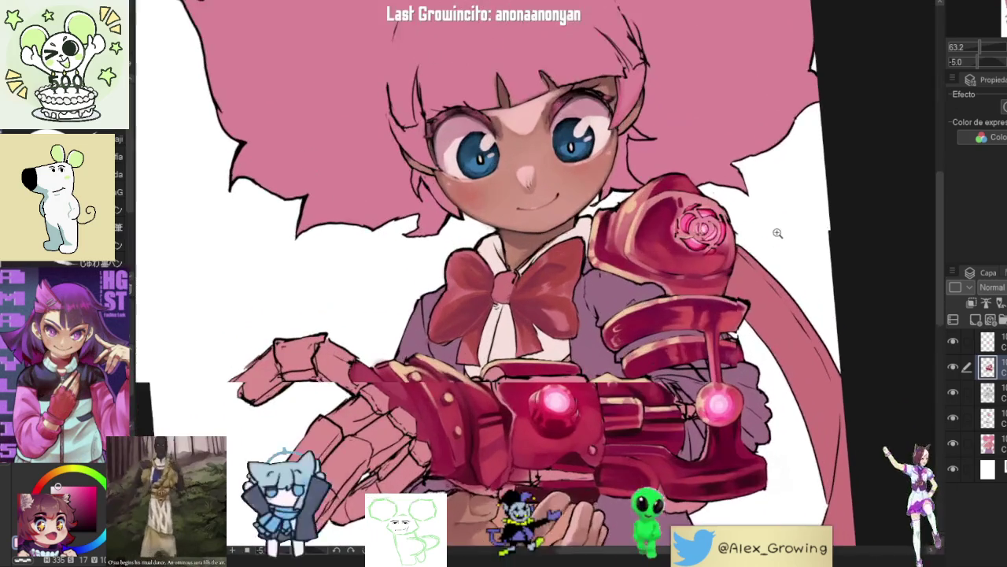
scroll(780, 225, "up", 1)
key("h")
key("h")
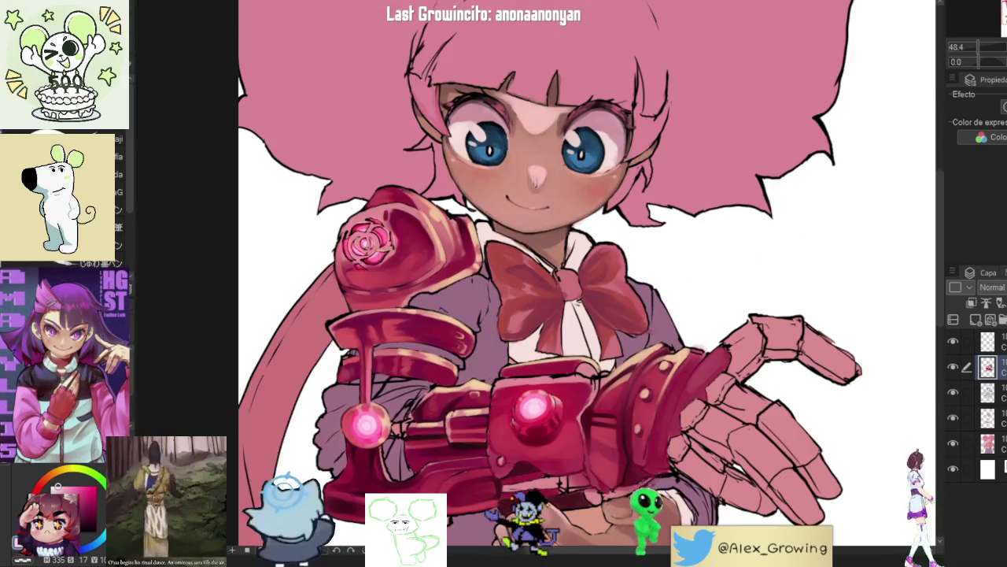
scroll(745, 250, "up", 3)
scroll(746, 250, "down", 2)
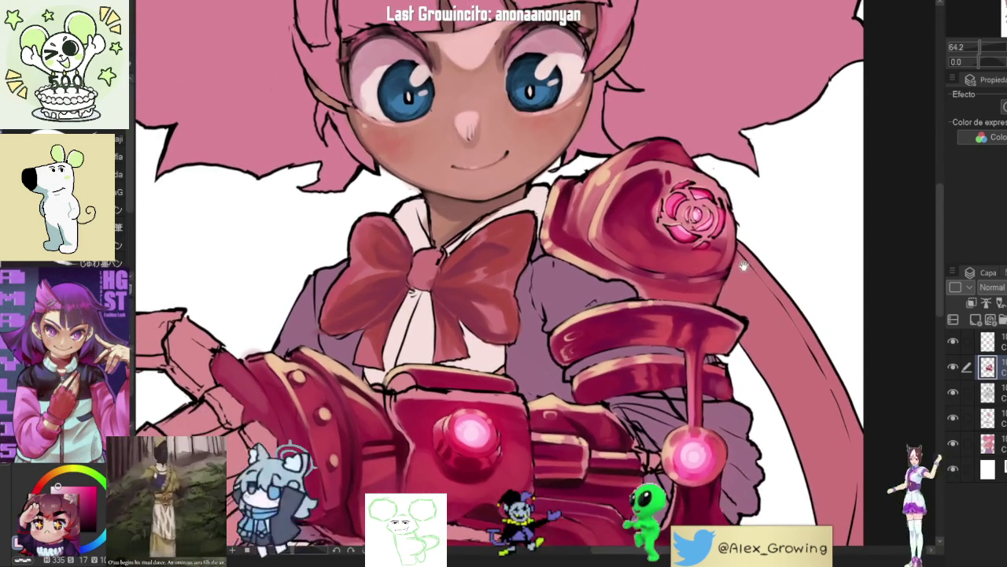
left_click(953, 367)
left_click(953, 367)
left_click_drag(787, 232, 780, 267)
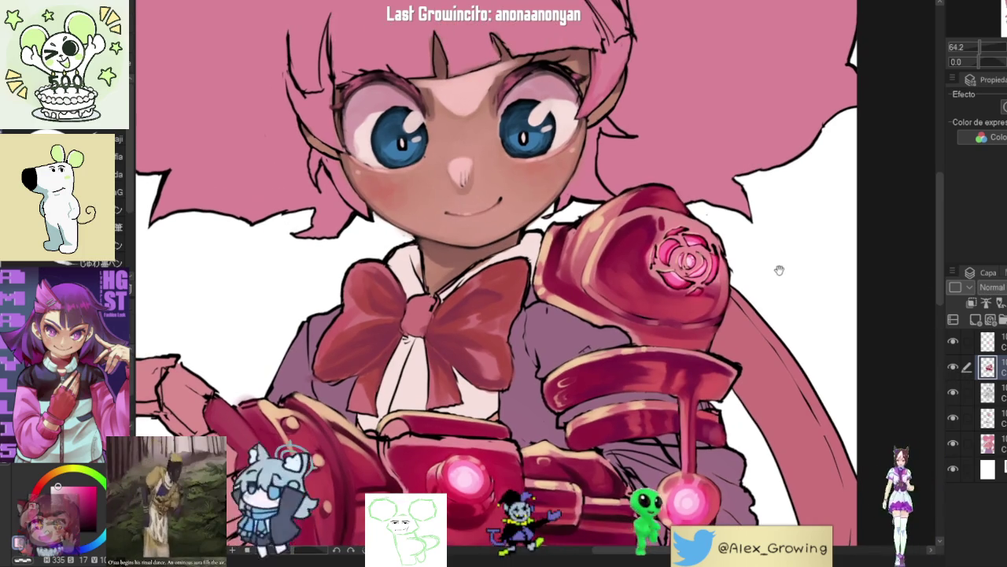
scroll(779, 289, "down", 2)
left_click_drag(773, 308, 772, 242)
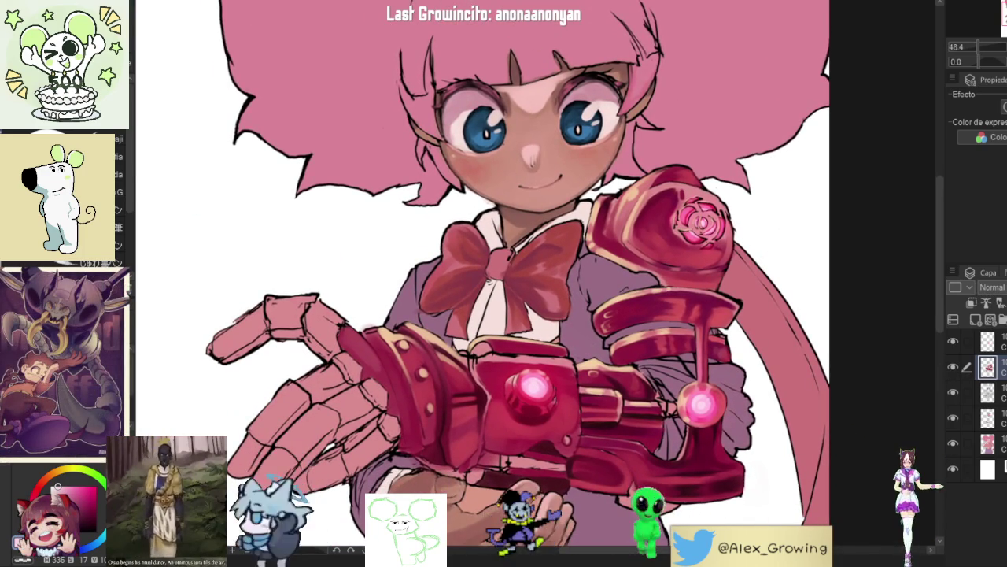
key("b")
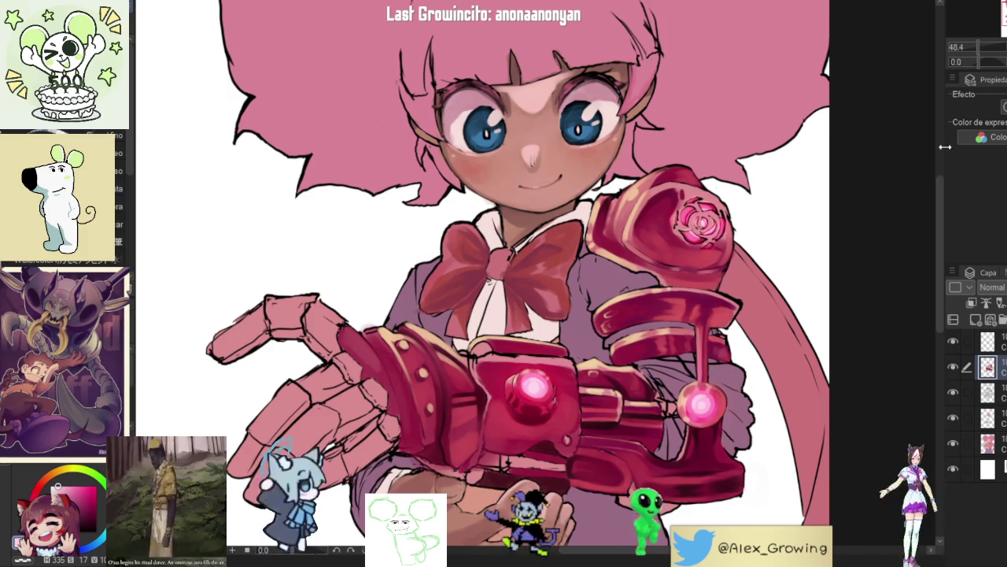
left_click(953, 368)
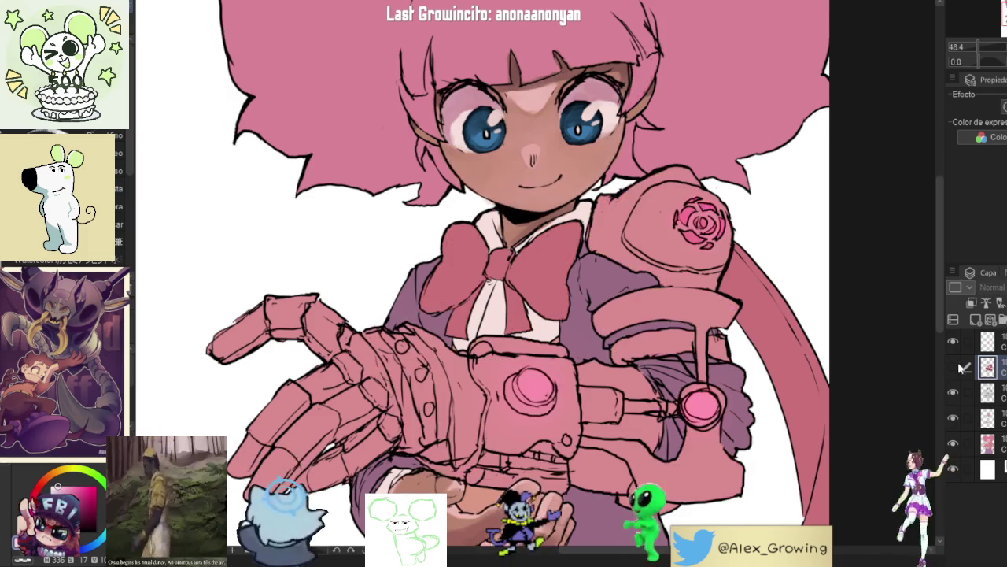
left_click_drag(737, 339, 733, 313)
left_click(953, 370)
left_click(953, 370)
left_click(953, 370)
mouse_move(645, 472)
left_mouse_down()
mouse_move(732, 387)
mouse_move(755, 280)
left_mouse_up()
Step: Brush two darker shading strokes along the gauntlet's edge beside the gripping hand
scroll(760, 307, "up", 5)
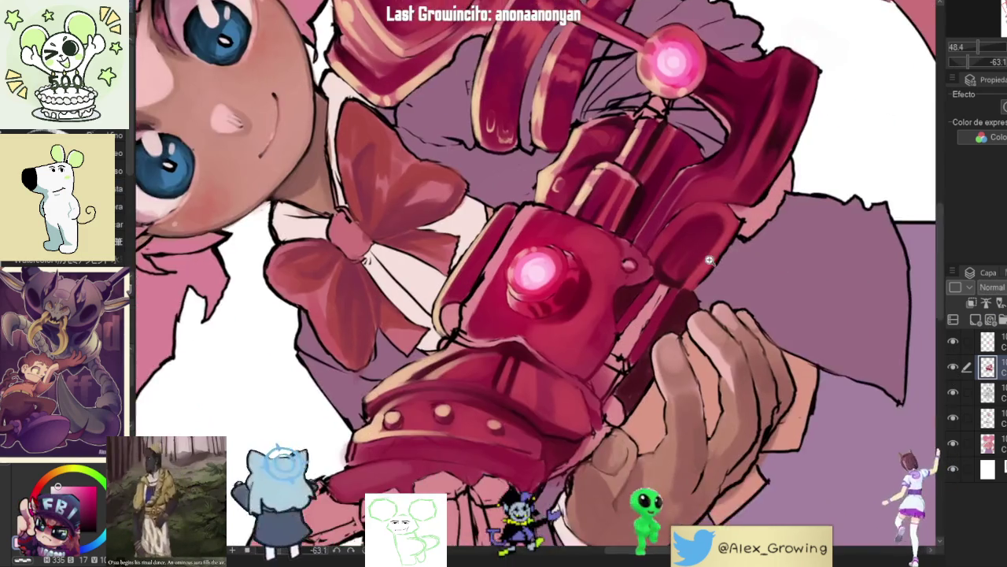
left_click_drag(639, 321, 602, 366)
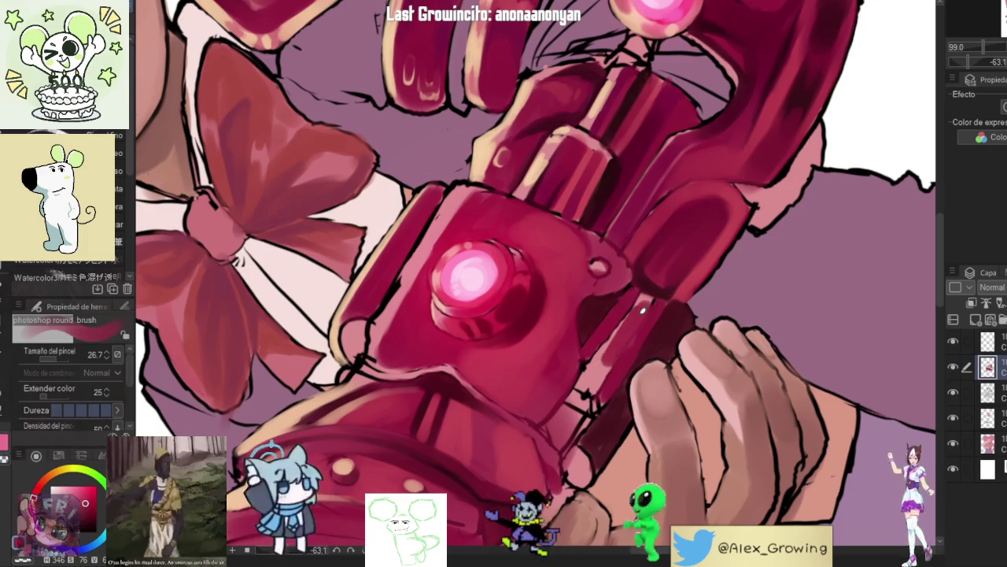
left_click_drag(641, 303, 584, 398)
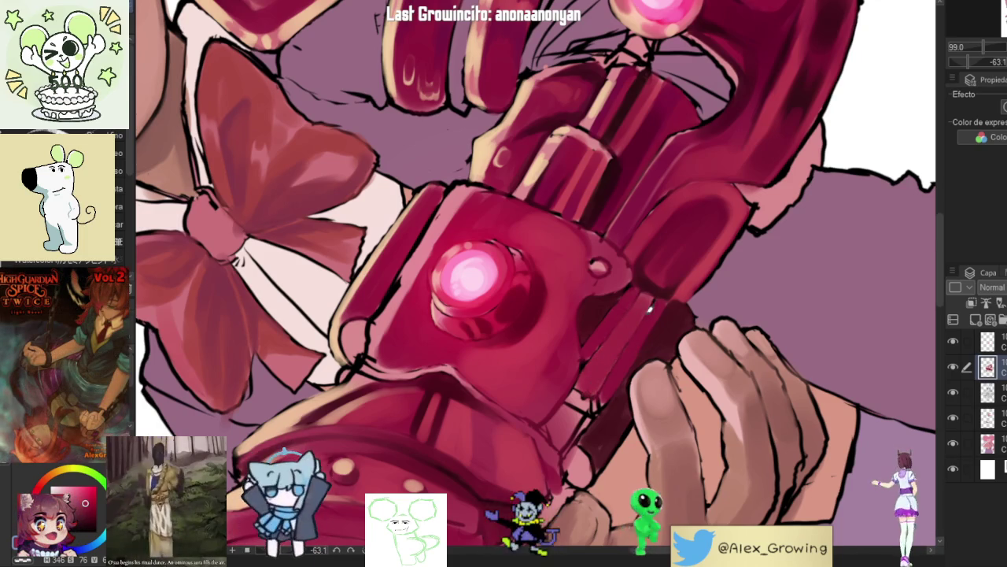
scroll(649, 309, "down", 6)
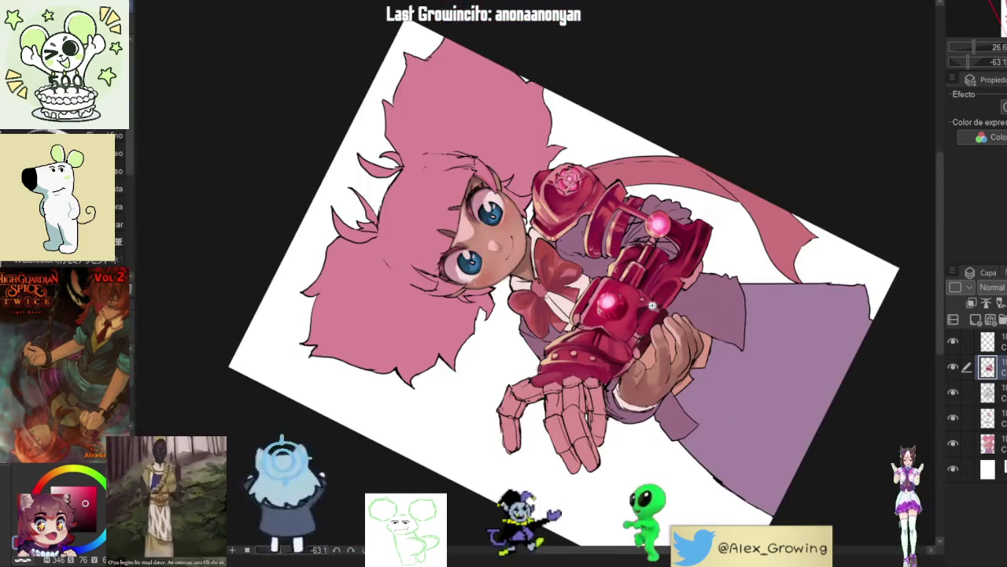
scroll(652, 305, "up", 6)
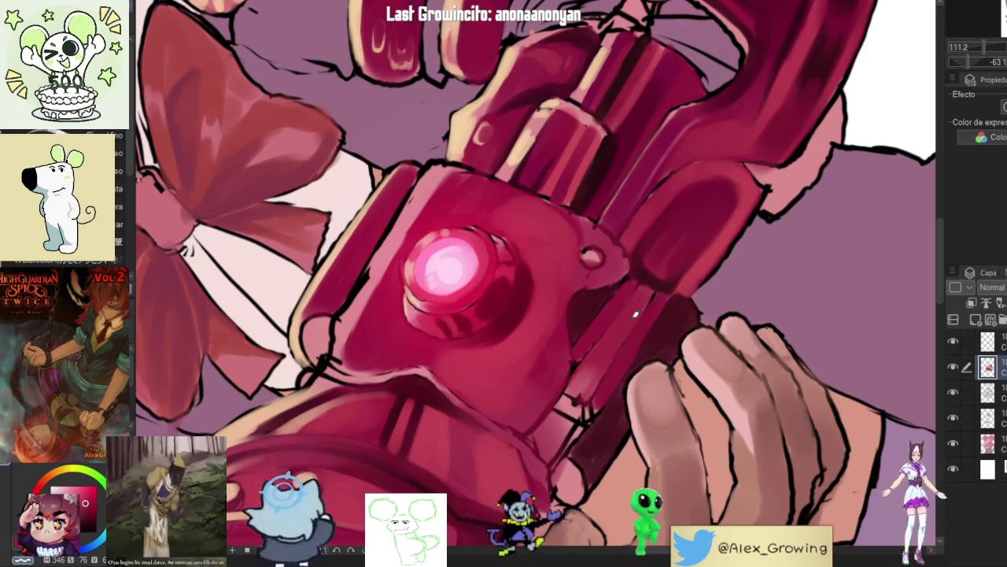
key("b")
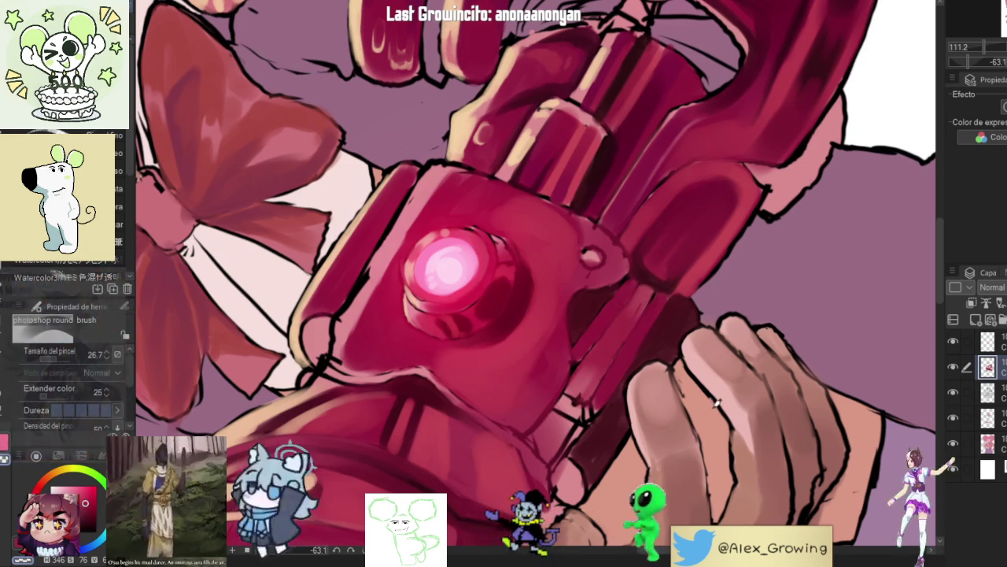
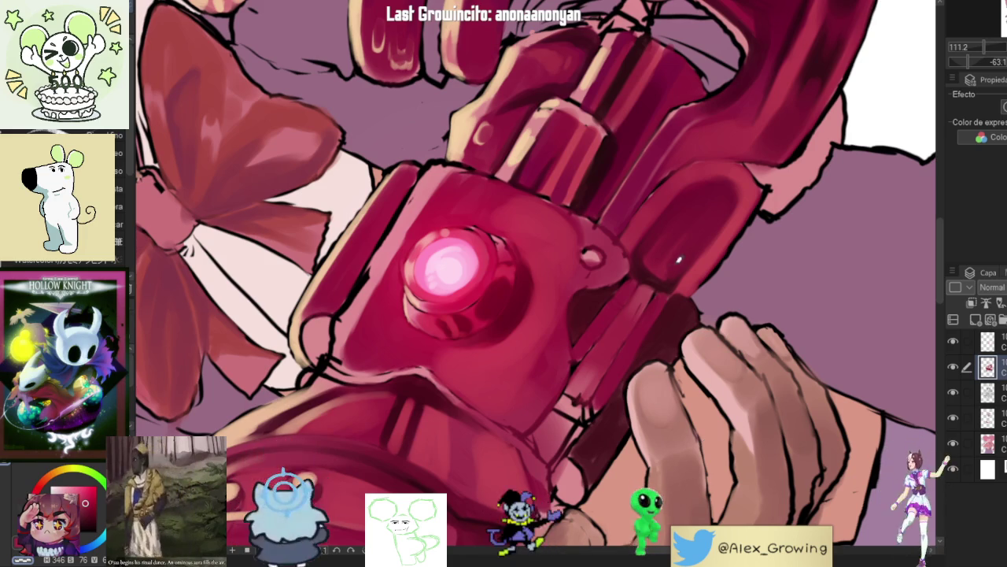
Step: Paint dark red shadow strokes along the crimson arm cannon's lower-right edge
scroll(701, 309, "down", 5)
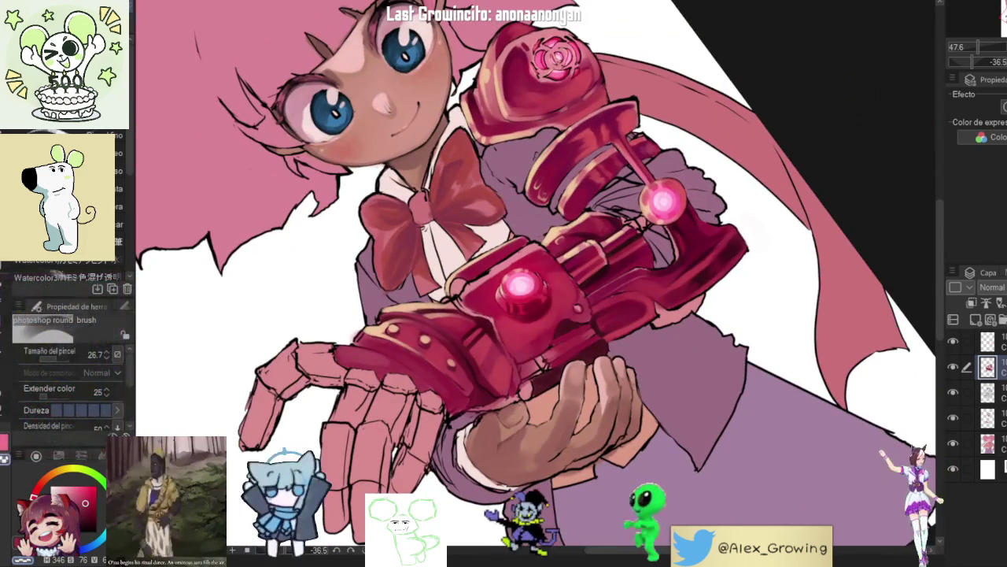
scroll(702, 310, "up", 3)
scroll(704, 294, "up", 5)
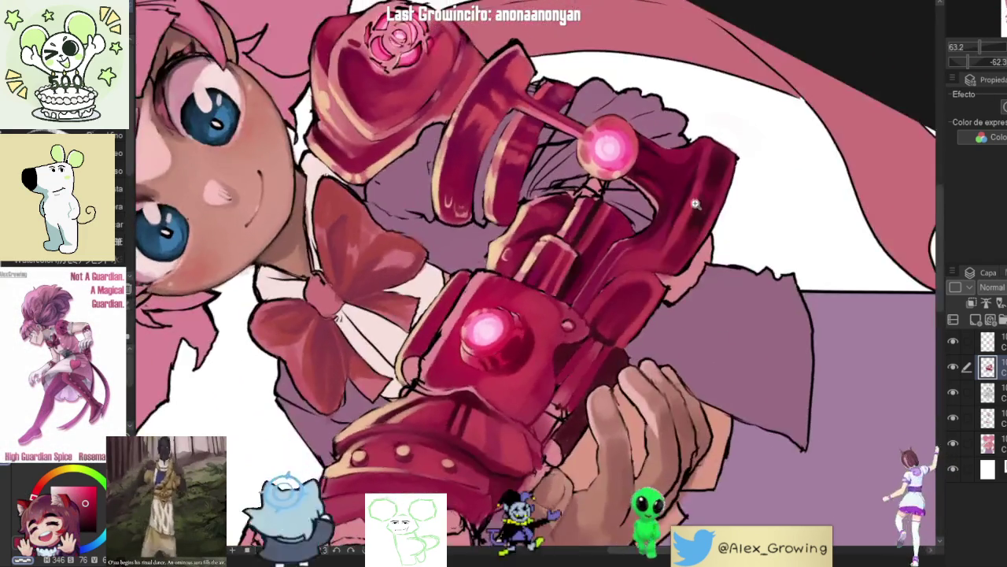
scroll(707, 224, "up", 2)
mouse_move(692, 307)
left_mouse_down()
mouse_move(732, 230)
mouse_move(740, 237)
mouse_move(729, 261)
mouse_move(676, 334)
mouse_move(738, 259)
left_mouse_up()
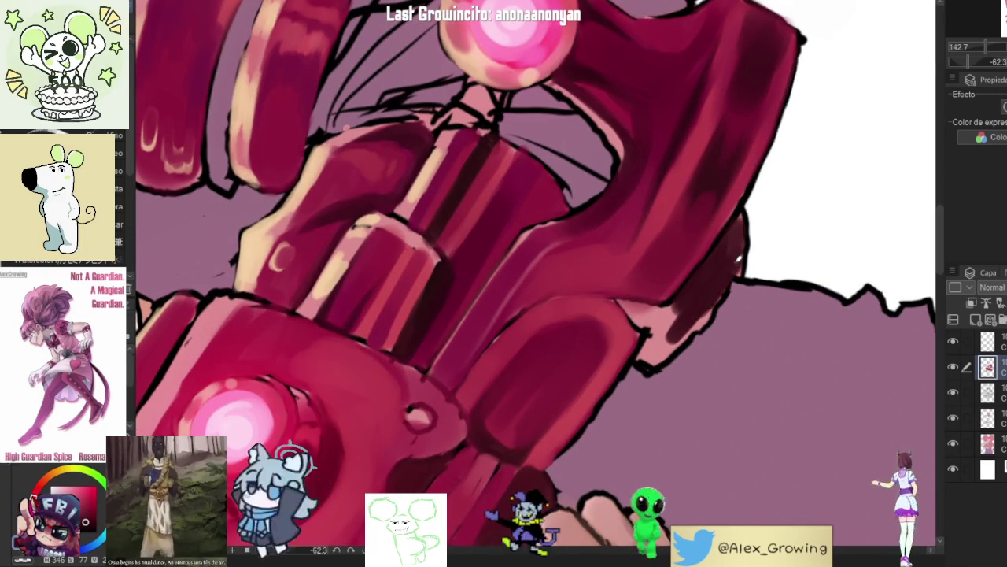
mouse_move(668, 344)
left_mouse_down()
mouse_move(683, 334)
mouse_move(681, 316)
left_mouse_up()
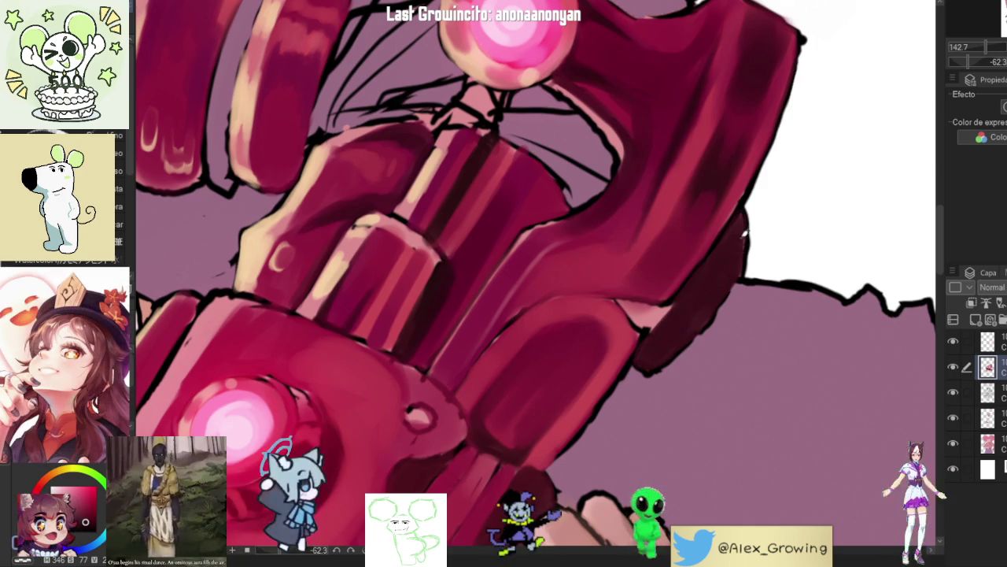
Step: Rotate, mirror and zoom the canvas to review the cannon and the girl's face
mouse_move(696, 297)
left_mouse_down()
mouse_move(579, 381)
mouse_move(596, 425)
mouse_move(573, 383)
mouse_move(600, 422)
left_mouse_up()
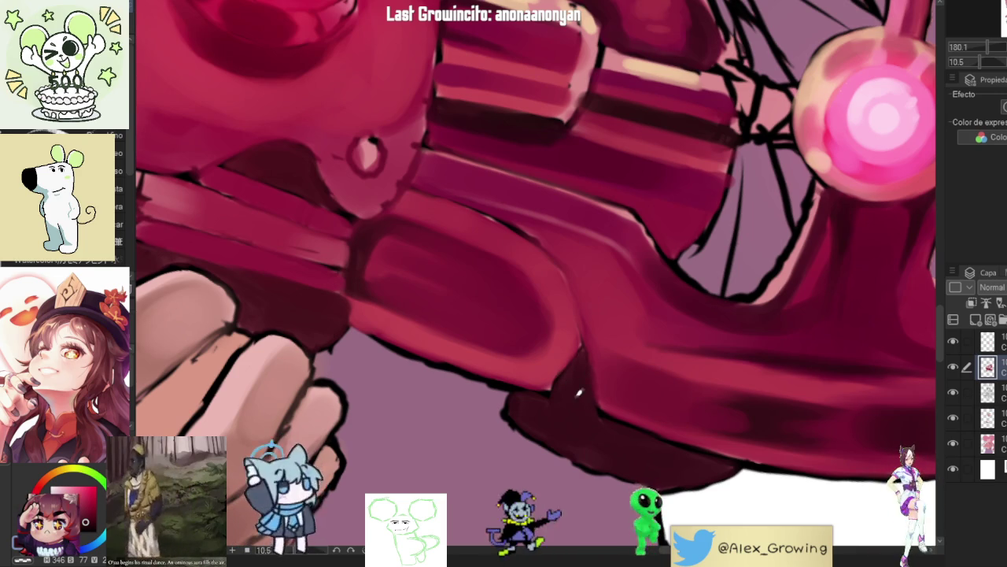
left_click_drag(666, 410, 643, 320)
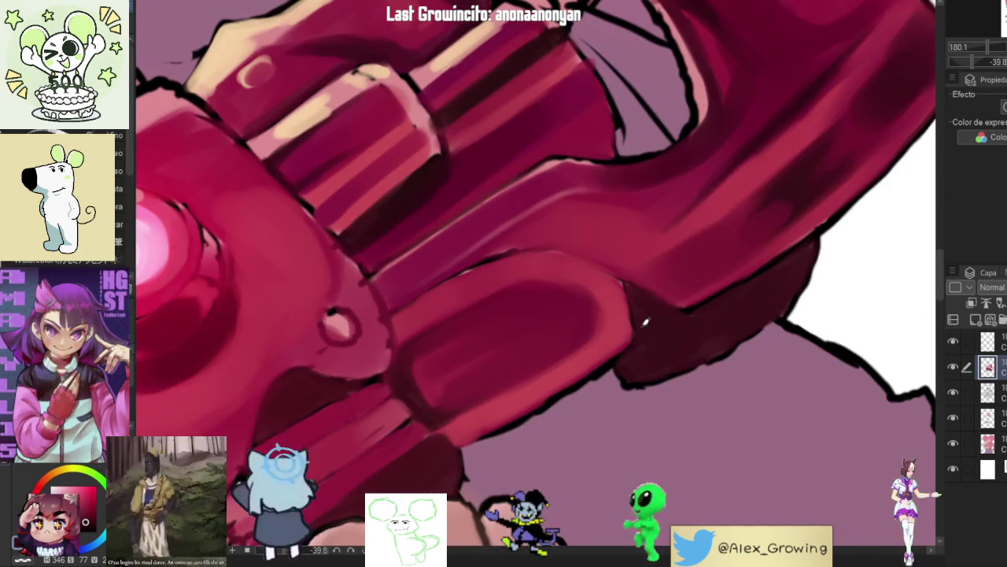
scroll(626, 357, "down", 10)
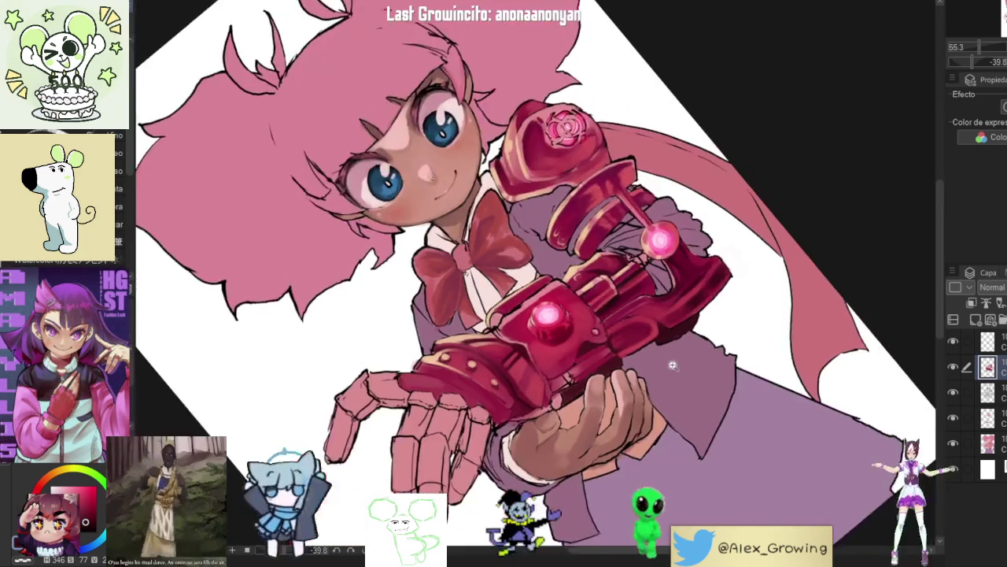
scroll(626, 356, "up", 3)
left_click_drag(692, 260, 684, 184)
scroll(684, 184, "up", 3)
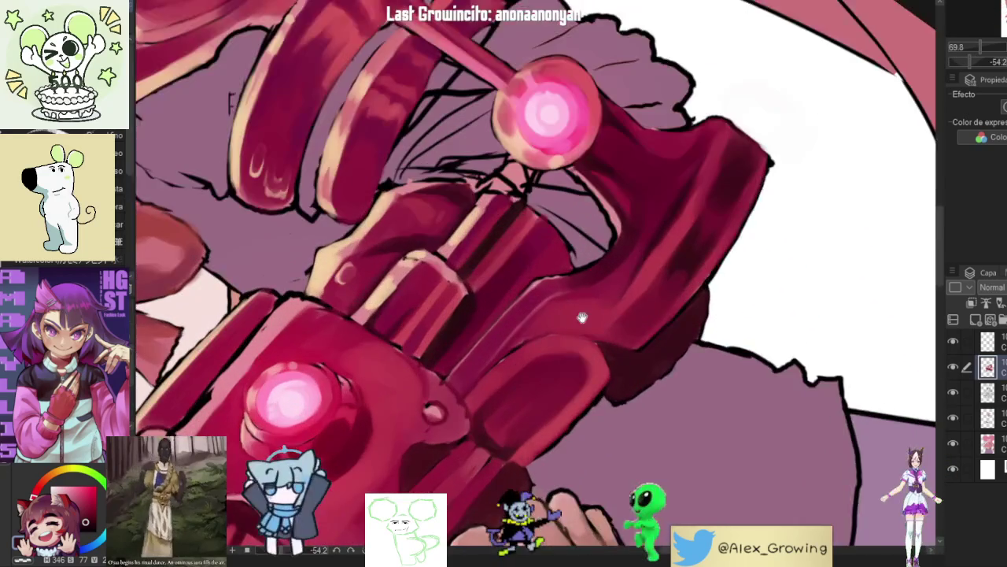
scroll(560, 296, "up", 2)
left_click_drag(534, 281, 607, 333)
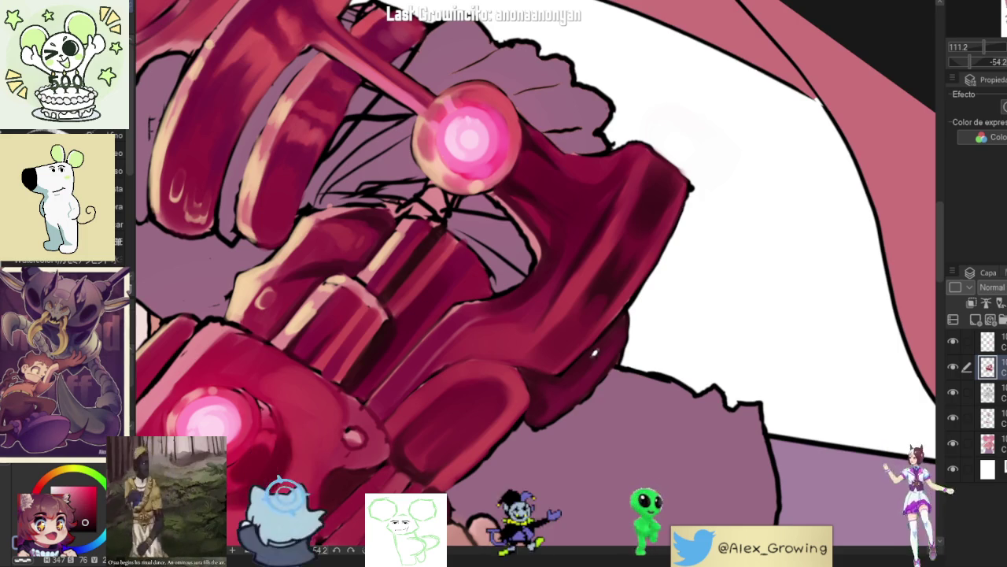
scroll(584, 399, "down", 5)
scroll(584, 398, "up", 5)
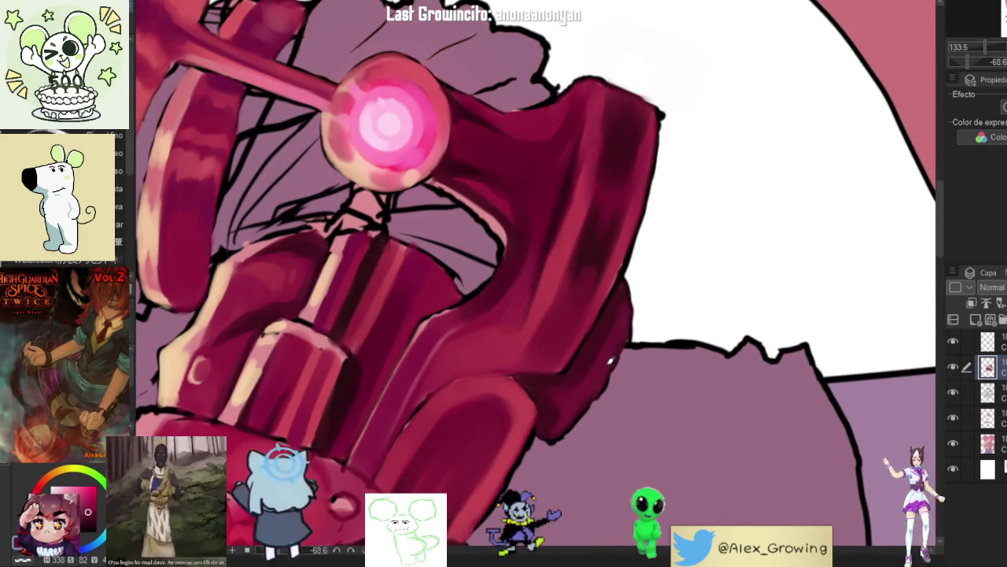
scroll(573, 418, "down", 5)
scroll(544, 416, "up", 2)
mouse_move(544, 416)
left_mouse_down()
mouse_move(722, 333)
mouse_move(679, 248)
mouse_move(630, 330)
mouse_move(598, 347)
mouse_move(621, 299)
mouse_move(600, 266)
left_mouse_up()
scroll(600, 265, "up", 5)
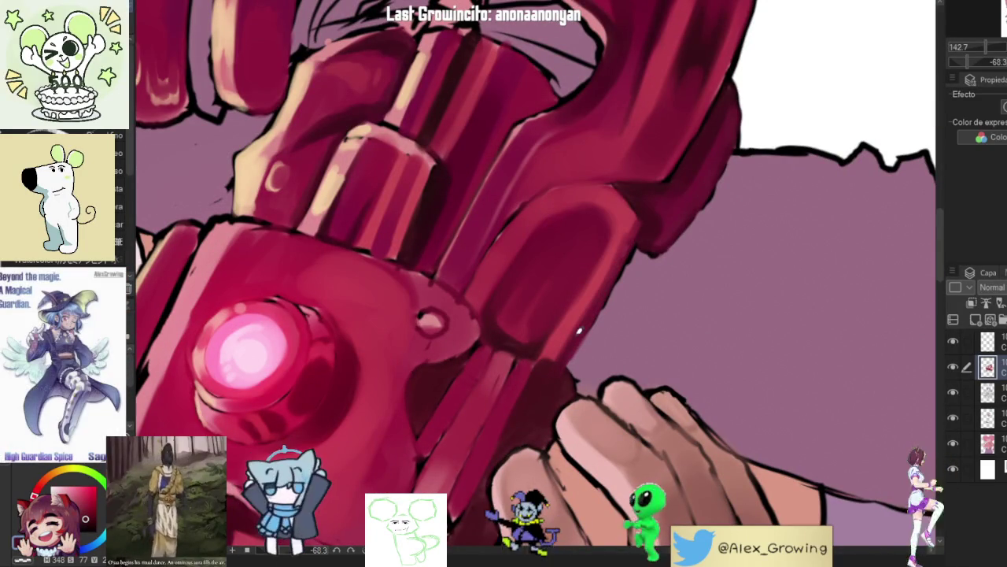
scroll(543, 350, "down", 5)
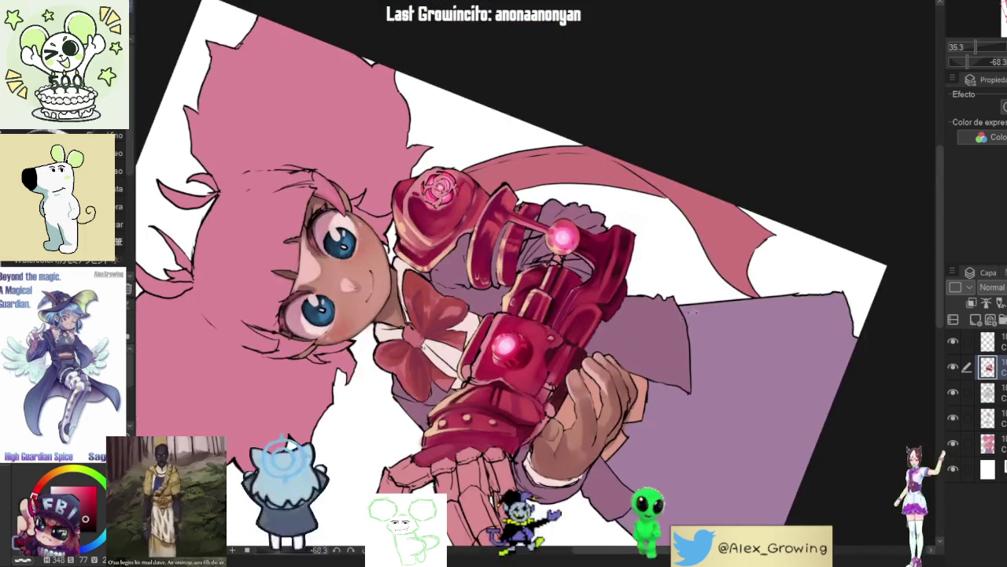
Step: Zoom out to the whole drawing, then tilt and zoom in on the cannon grip
scroll(531, 450, "up", 5)
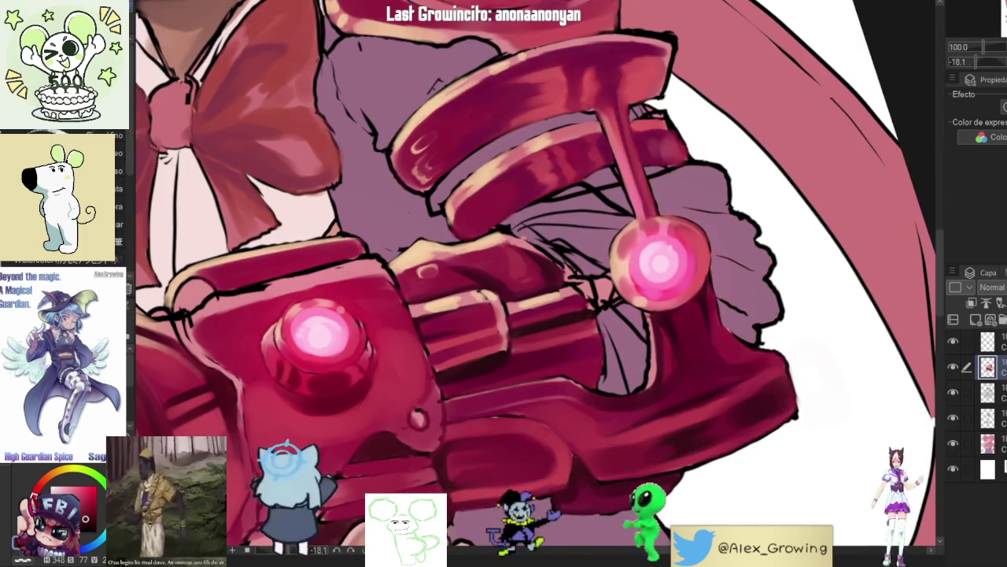
scroll(632, 272, "down", 3)
scroll(632, 272, "up", 3)
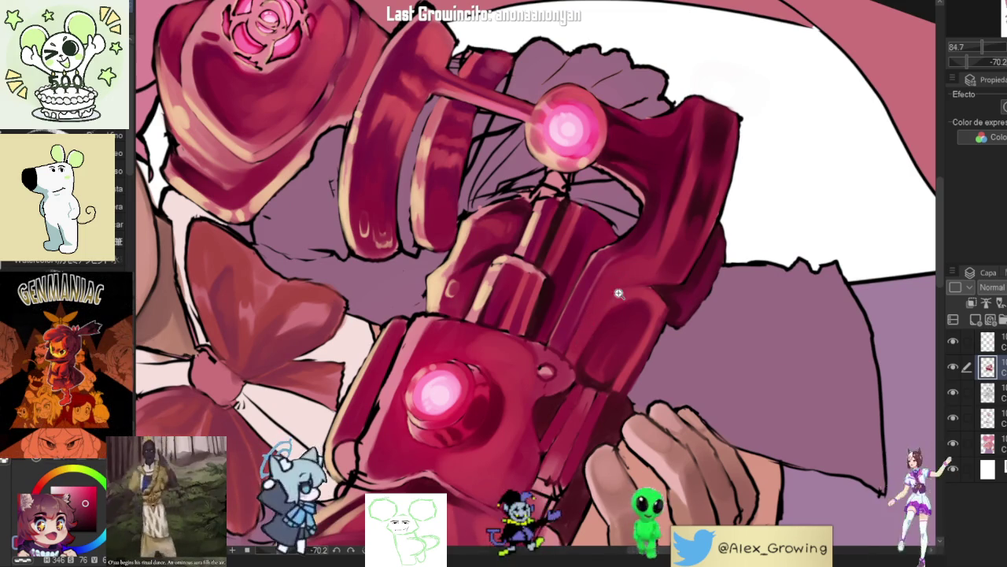
key("ctrl+0")
left_click_drag(618, 293, 666, 220)
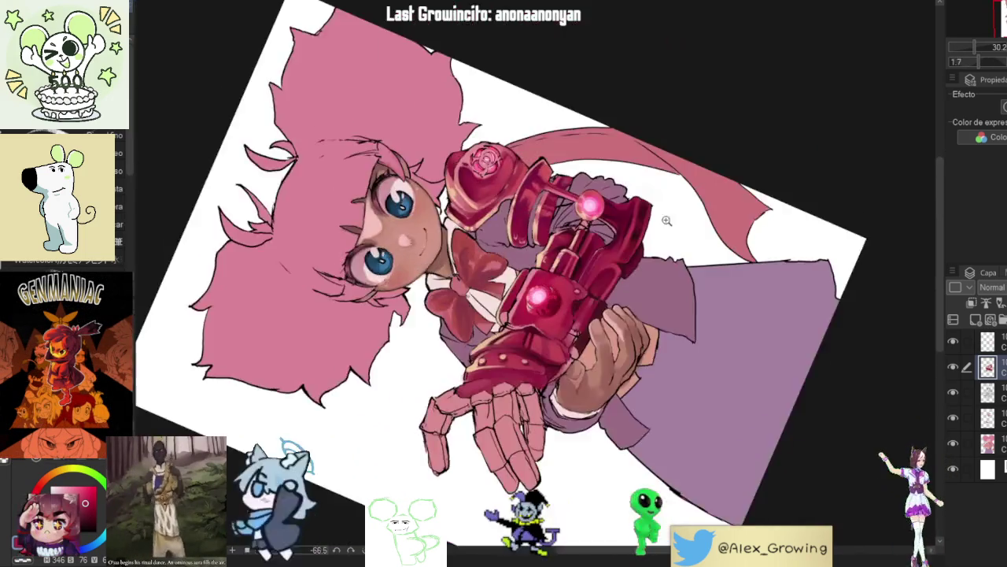
scroll(611, 263, "up", 5)
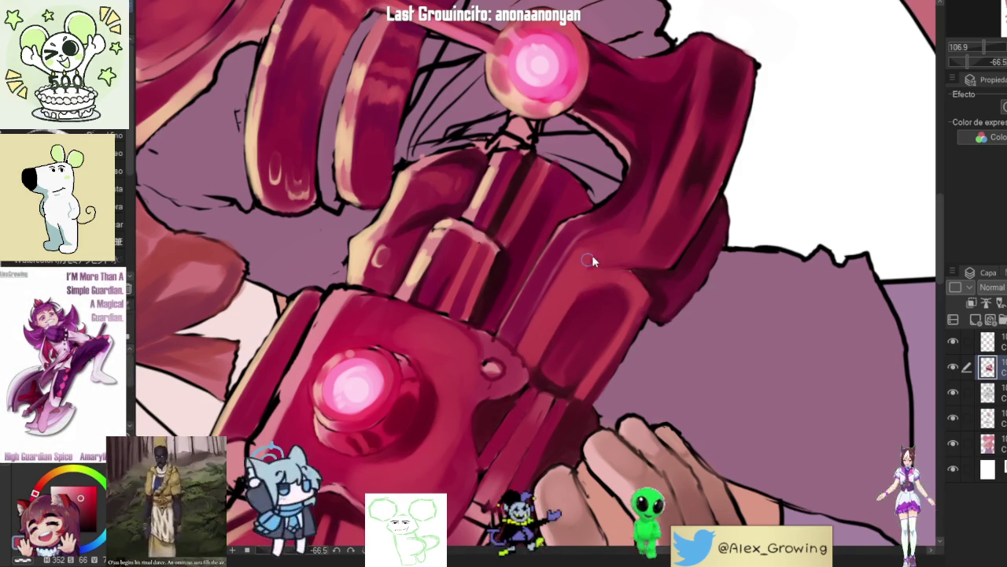
scroll(591, 250, "down", 3)
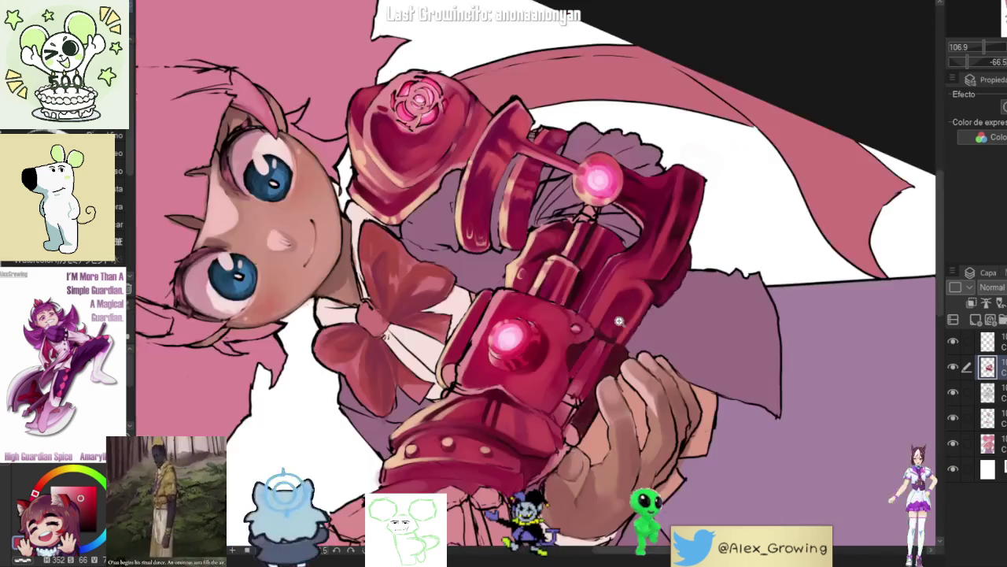
scroll(681, 246, "up", 3)
scroll(669, 265, "down", 3)
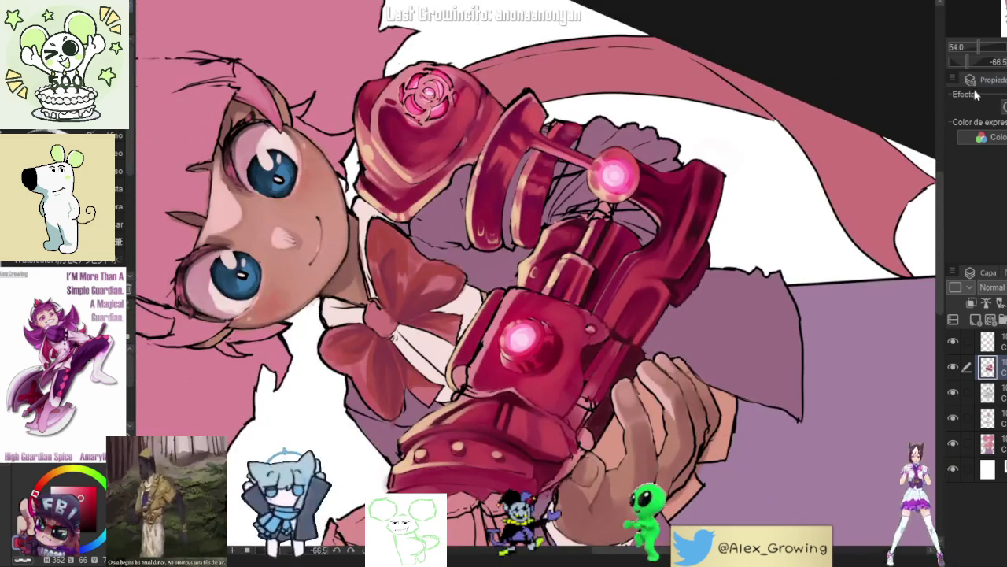
scroll(669, 265, "up", 2)
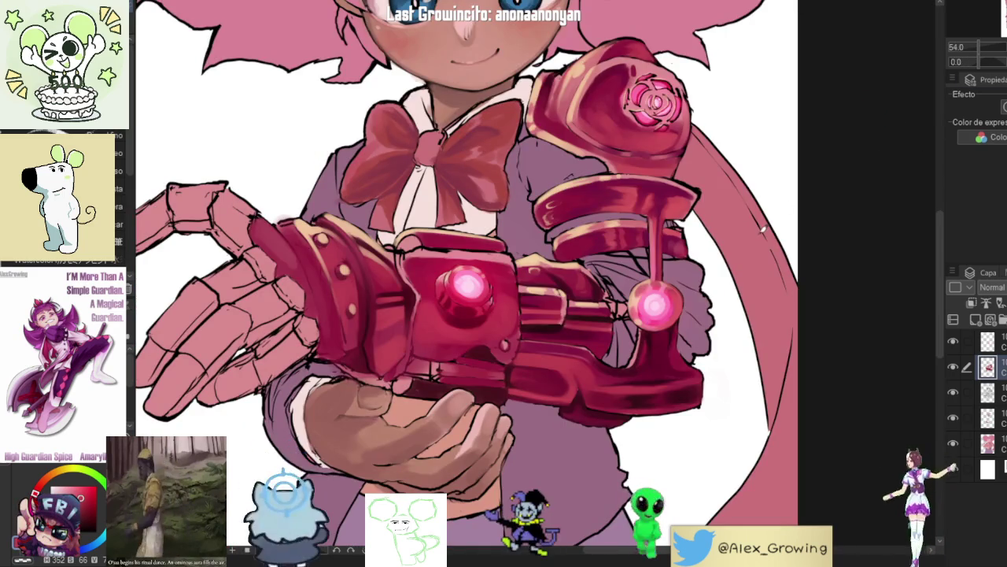
scroll(733, 257, "down", 3)
scroll(683, 244, "up", 4)
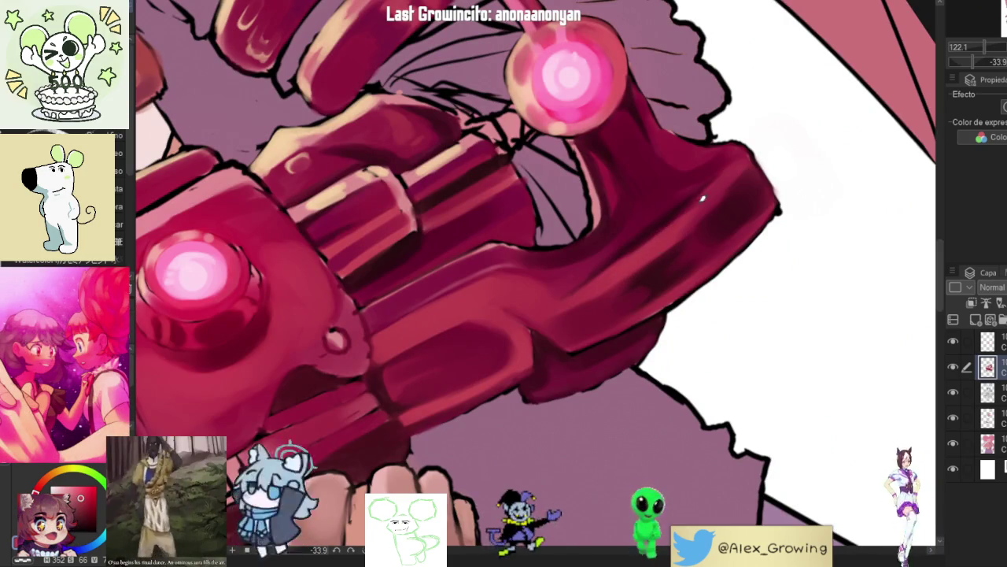
scroll(703, 200, "down", 3)
scroll(704, 181, "up", 2)
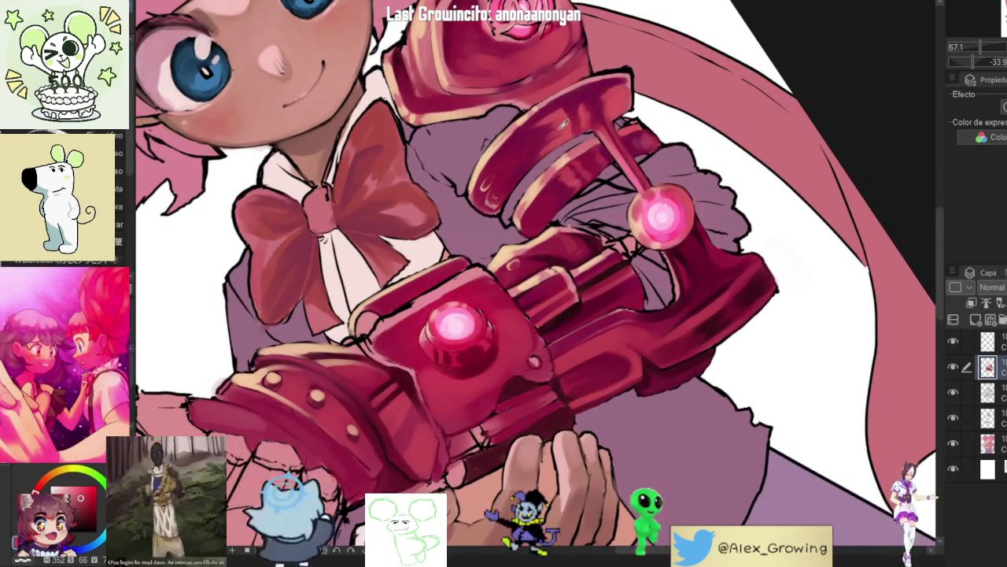
scroll(766, 197, "up", 3)
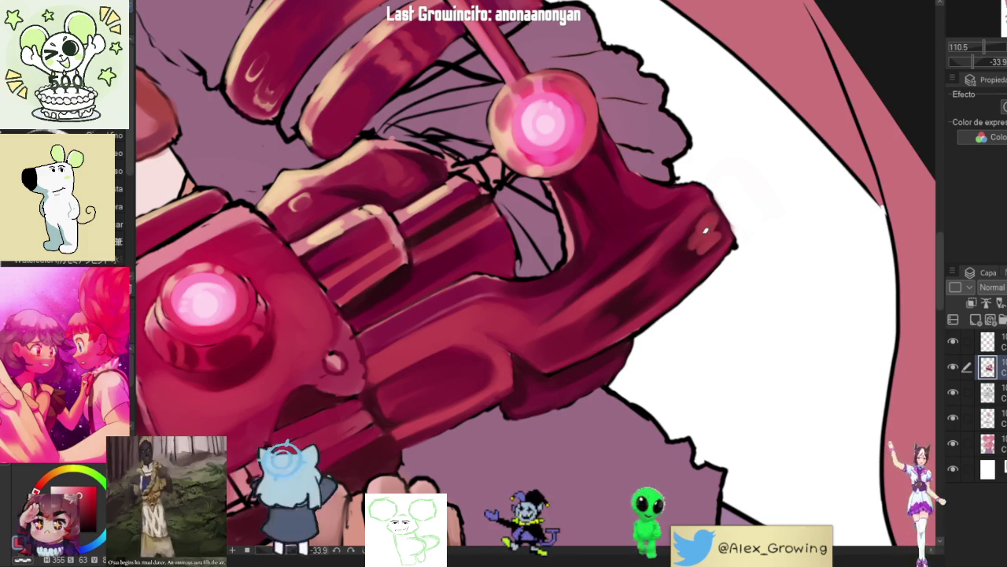
Step: Brush a lighter tone along the grip's lower-right edge, then rotate to show face and cannon
left_click_drag(722, 231, 708, 238)
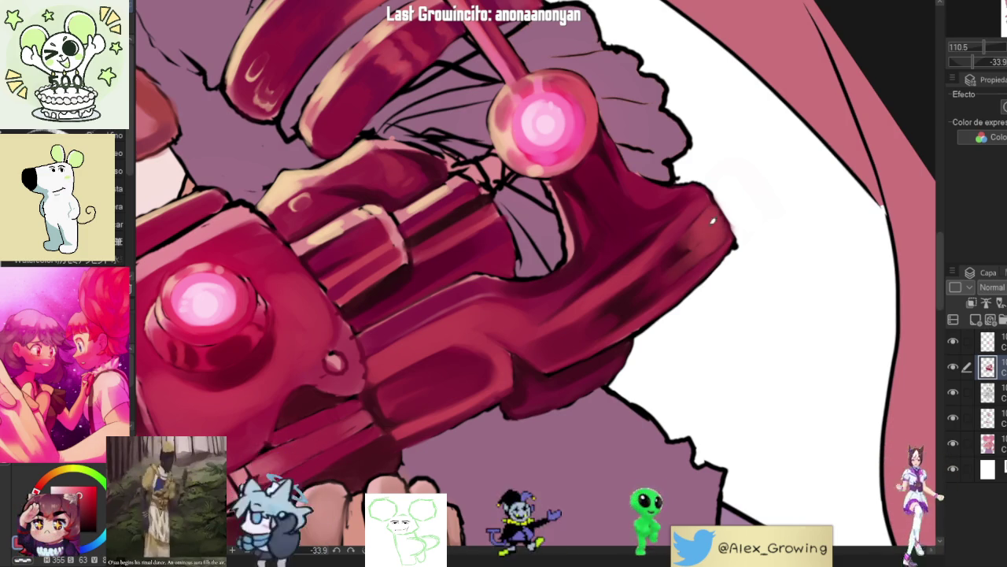
scroll(732, 251, "down", 3)
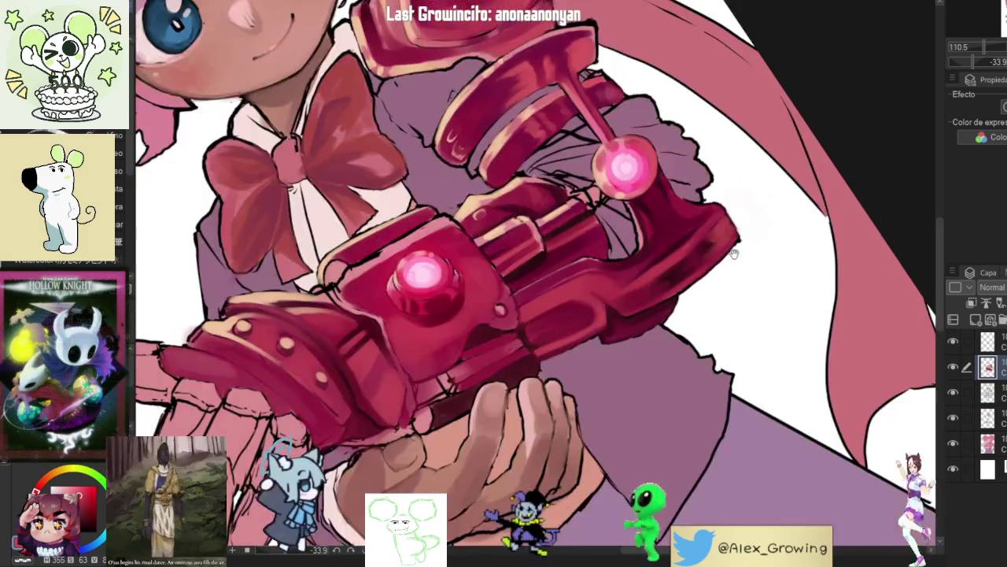
scroll(731, 252, "down", 5)
mouse_move(715, 414)
left_mouse_down()
mouse_move(756, 331)
mouse_move(782, 211)
mouse_move(775, 200)
mouse_move(508, 340)
mouse_move(855, 56)
left_mouse_up()
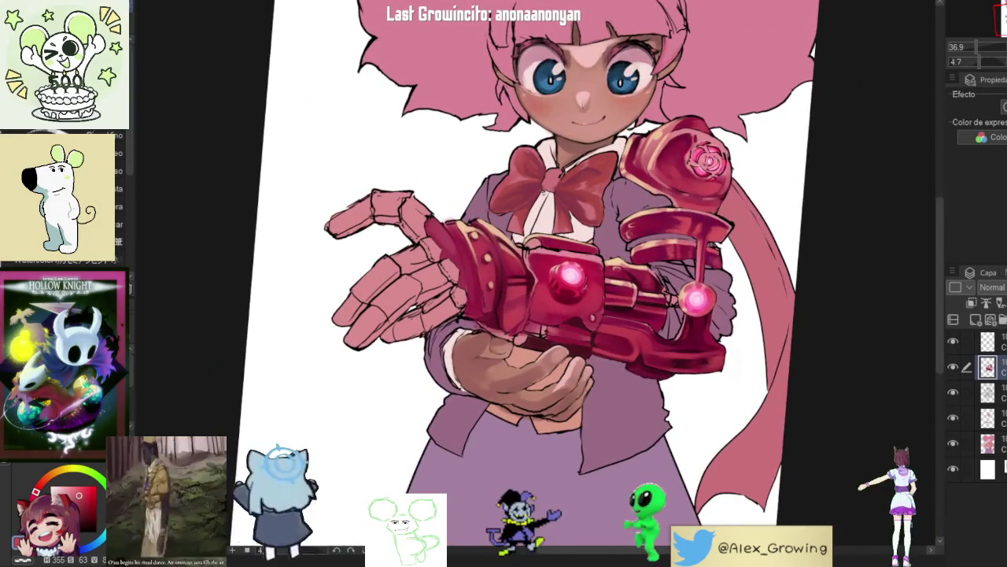
Step: Zoom in on the cannon and paint its small round hole dark crimson
scroll(535, 283, "down", 3)
scroll(535, 283, "up", 4)
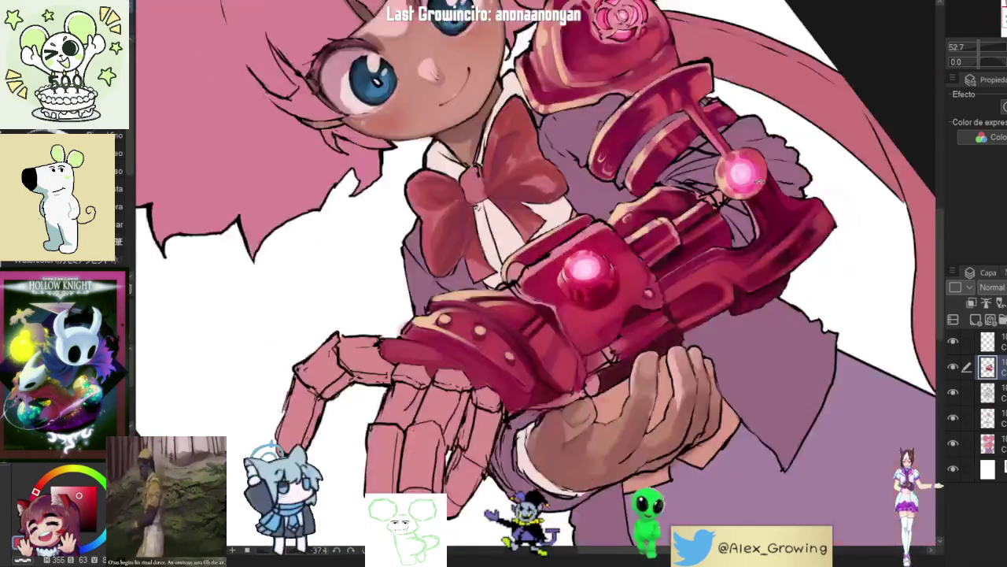
left_click_drag(759, 181, 664, 181)
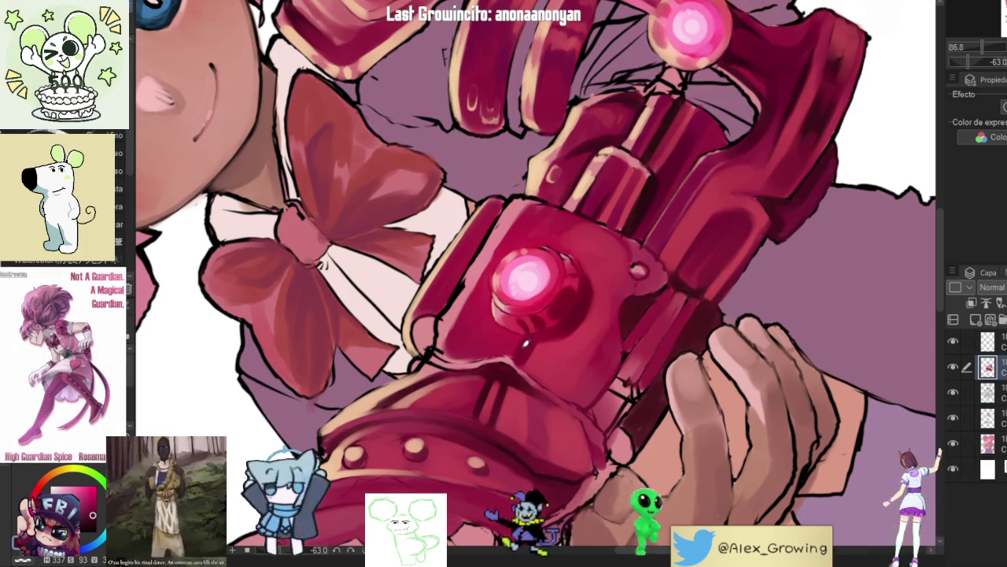
left_click_drag(526, 341, 504, 393)
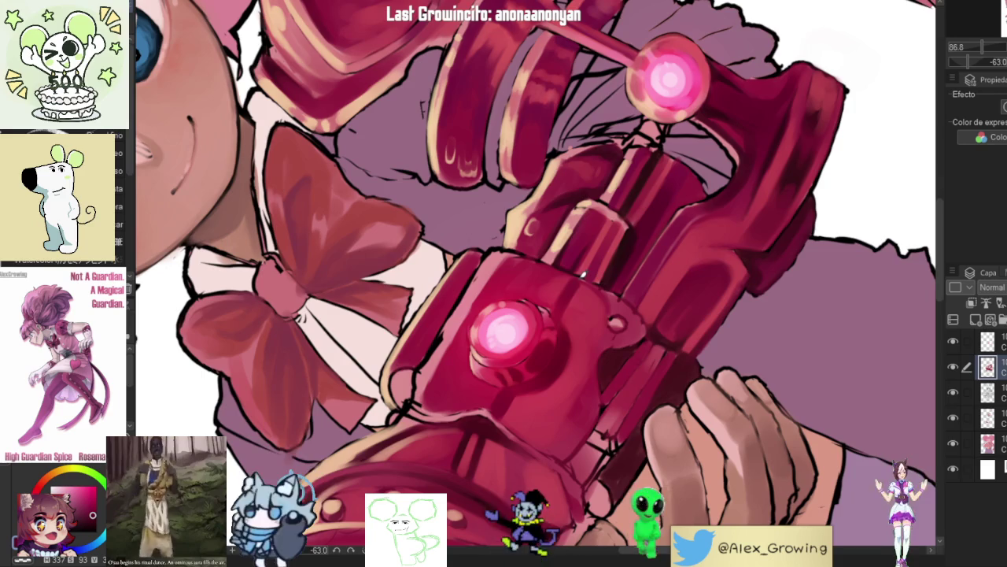
scroll(584, 274, "down", 5)
scroll(576, 404, "up", 5)
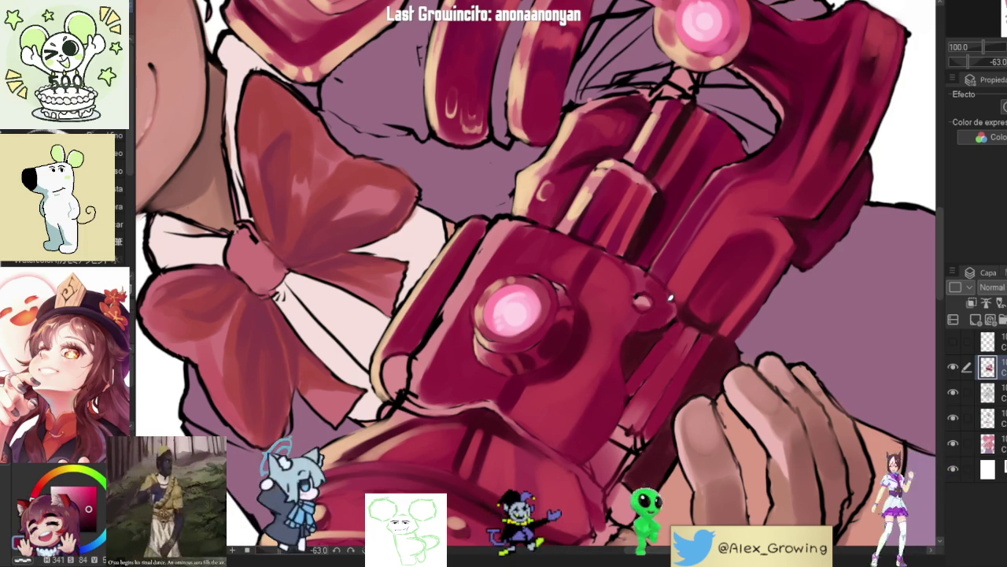
key("ctrl+0")
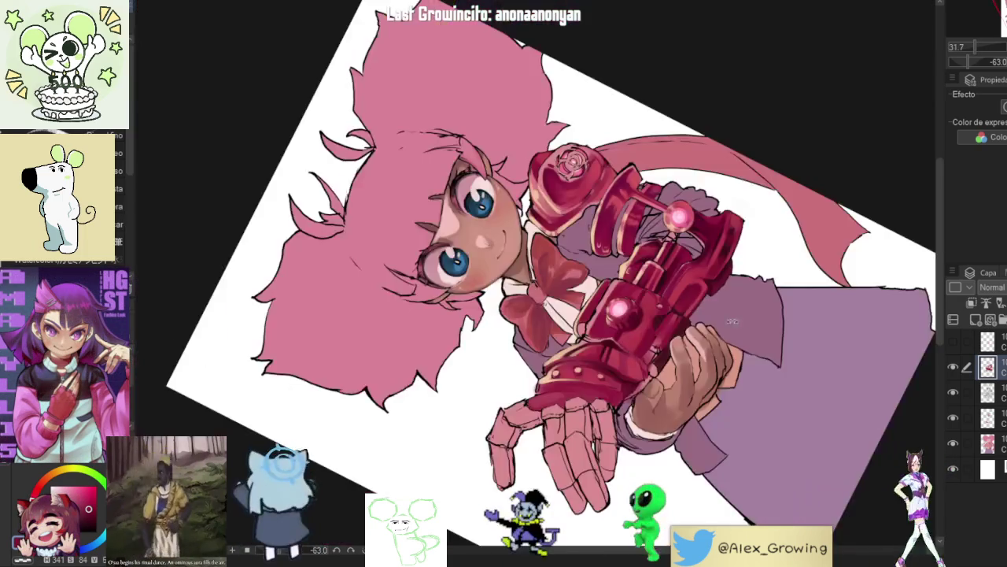
scroll(732, 321, "up", 5)
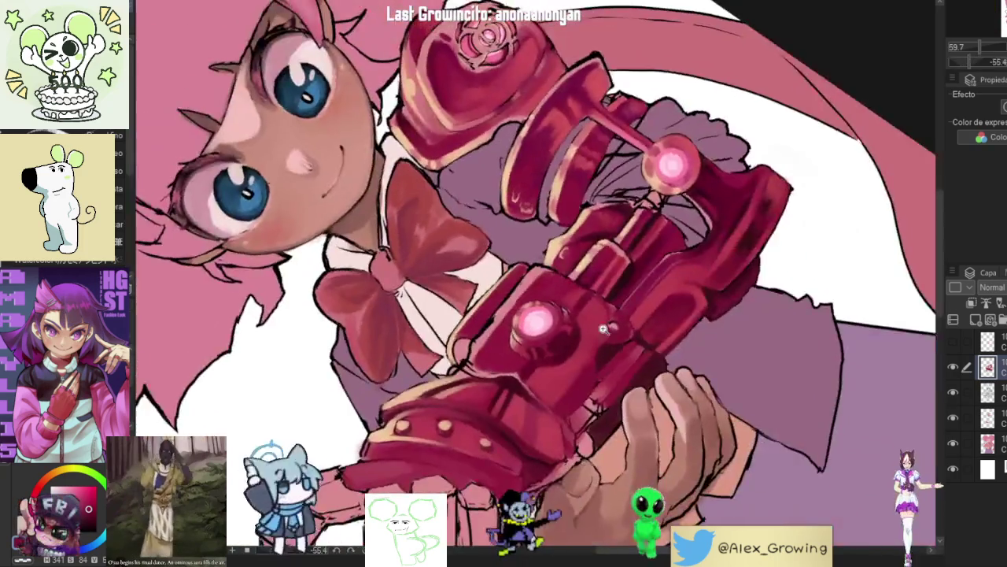
scroll(603, 329, "up", 4)
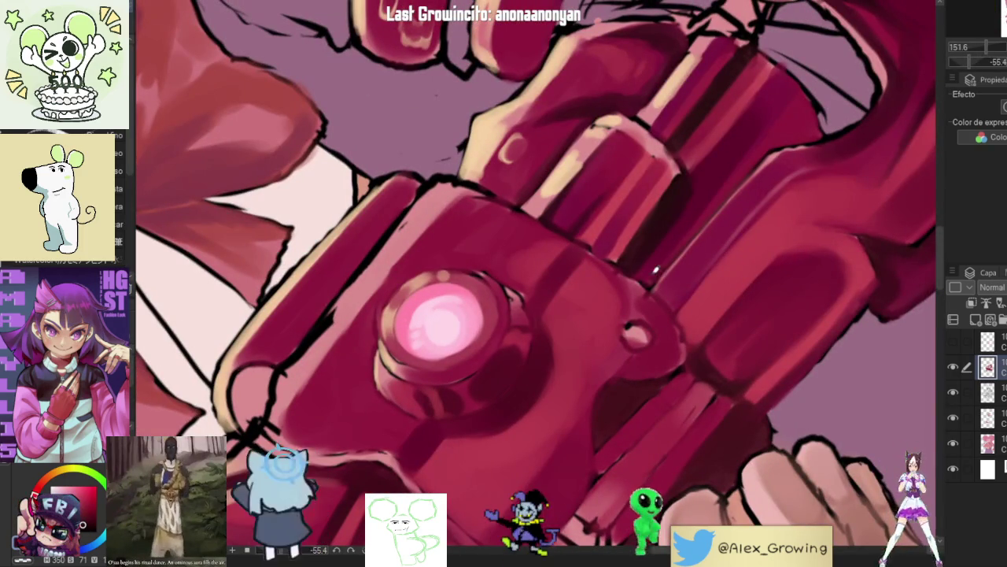
mouse_move(647, 323)
left_mouse_down()
mouse_move(634, 337)
mouse_move(642, 328)
left_mouse_up()
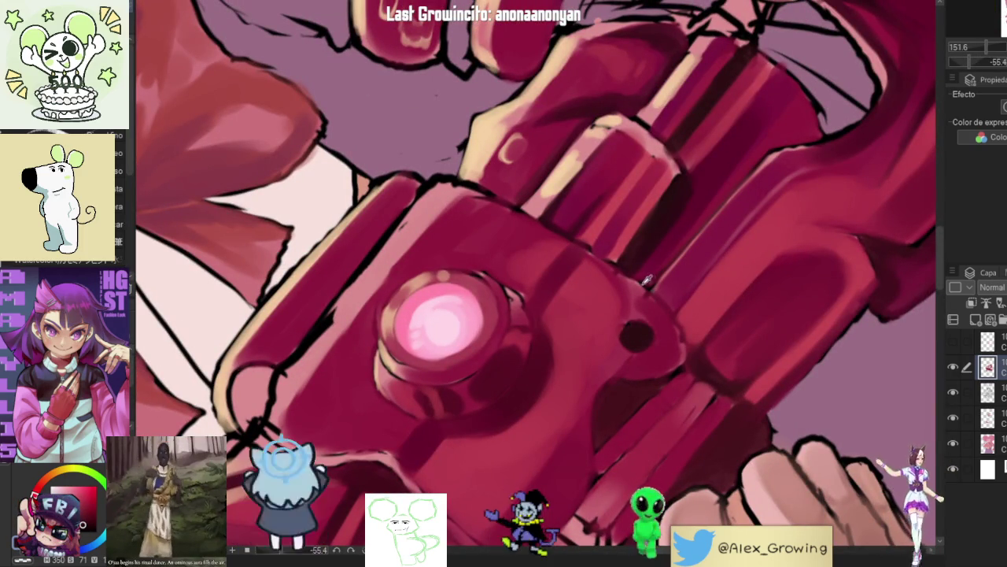
scroll(647, 281, "up", 5)
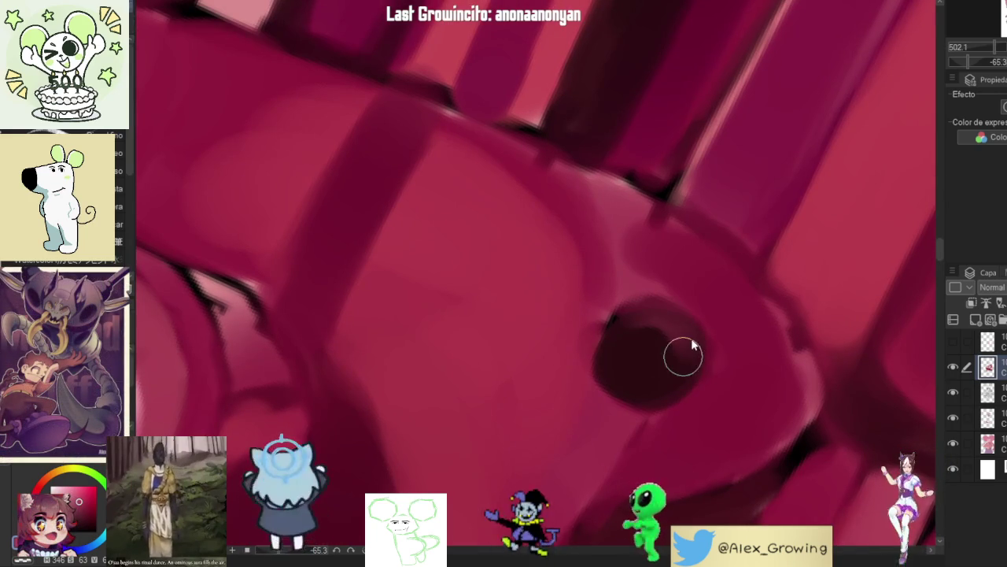
mouse_move(649, 315)
left_mouse_down()
mouse_move(695, 335)
mouse_move(621, 320)
mouse_move(603, 355)
left_mouse_up()
Step: Sample nearby crimson tones and add a lighter rim and tiny white highlight to the hole
left_click(683, 386)
left_click(665, 348, "alt")
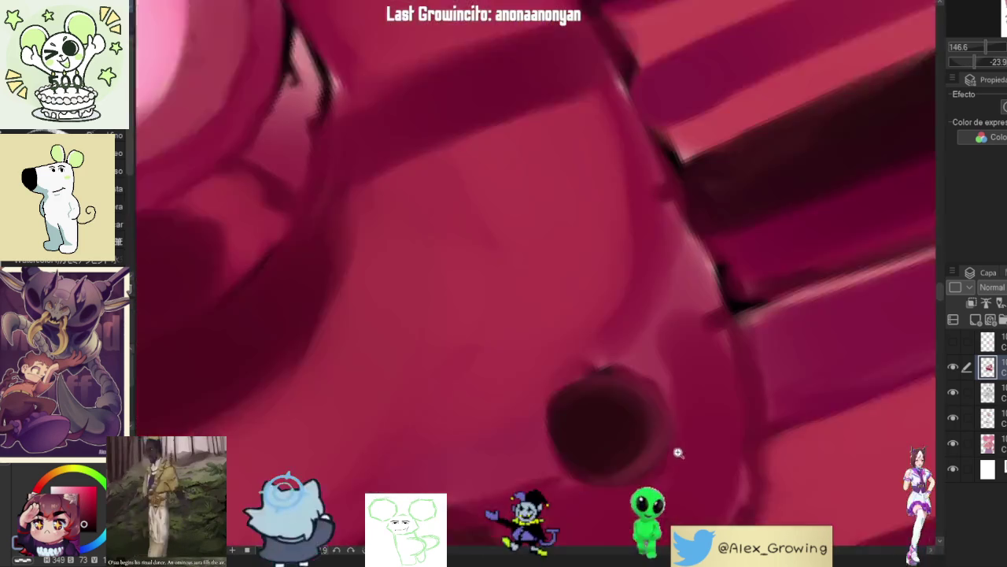
left_click(669, 423, "alt")
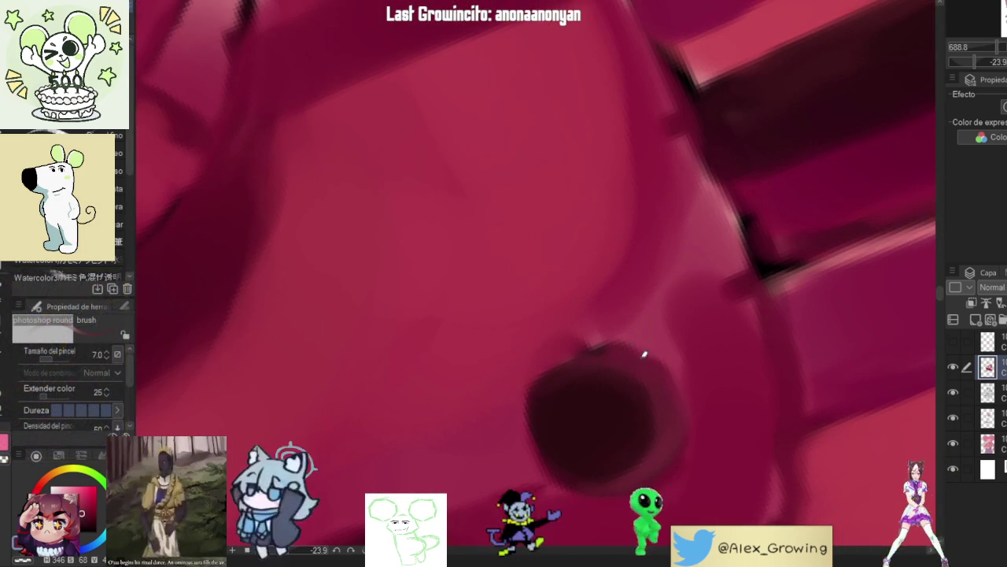
scroll(659, 398, "down", 5)
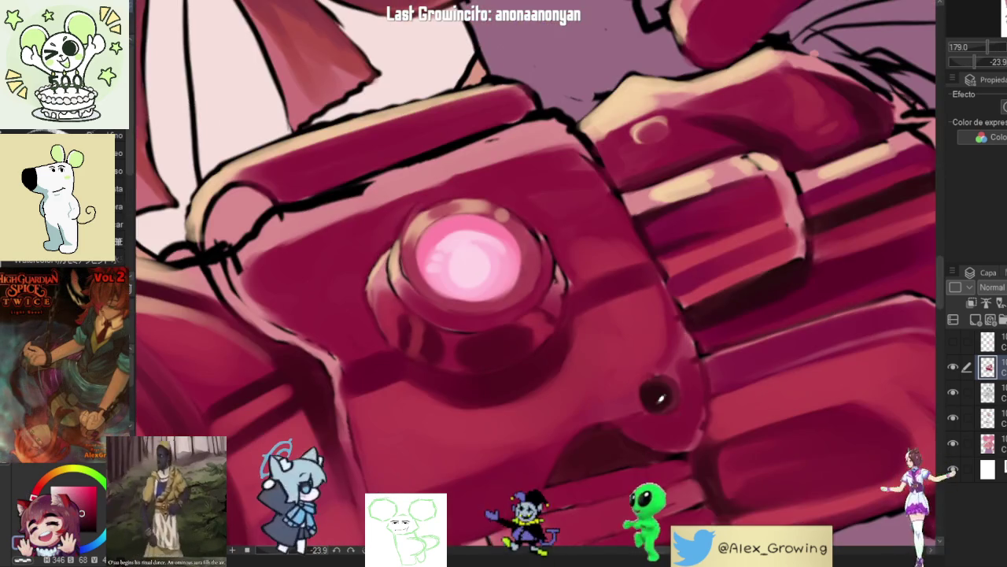
scroll(656, 393, "up", 4)
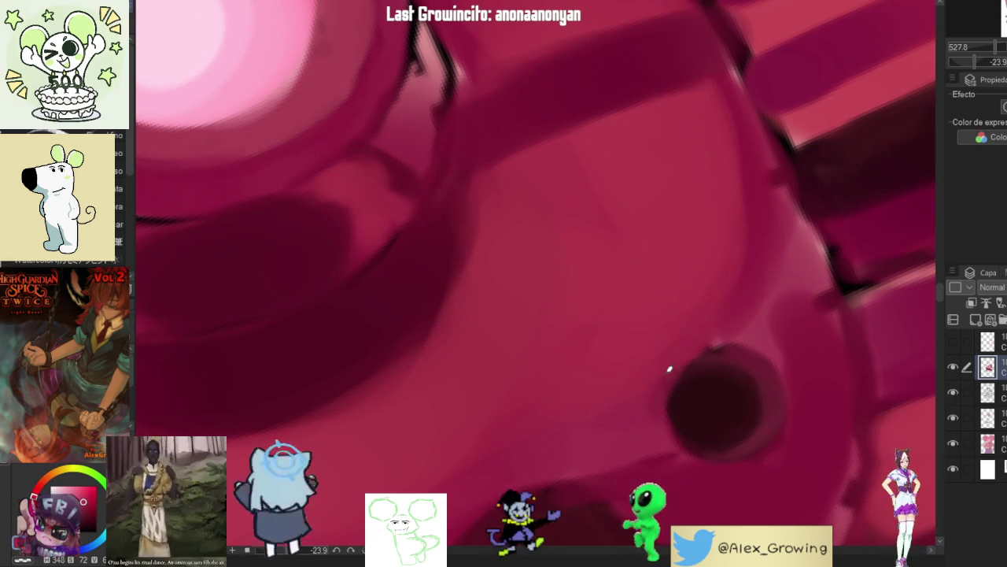
scroll(783, 333, "down", 3)
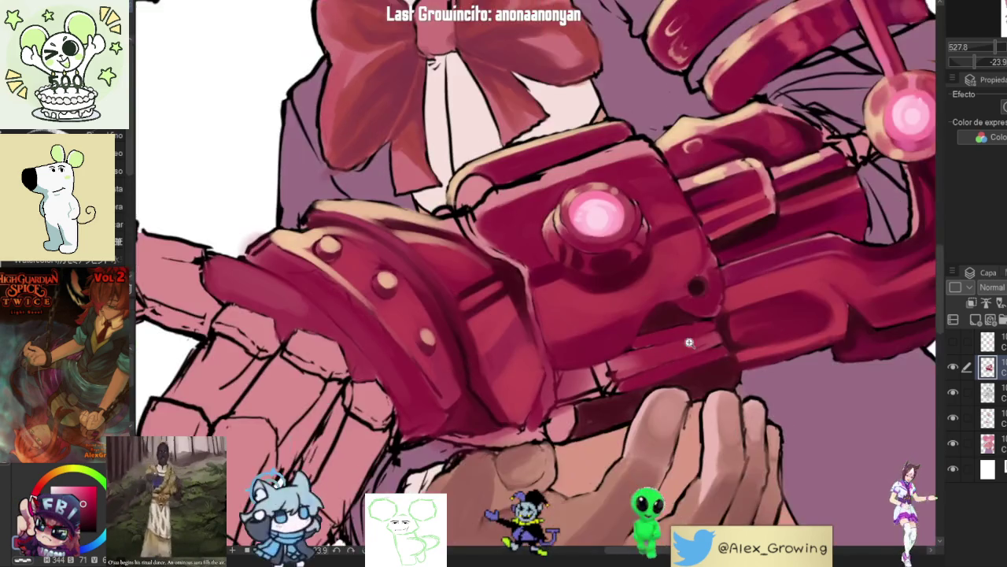
scroll(719, 275, "up", 4)
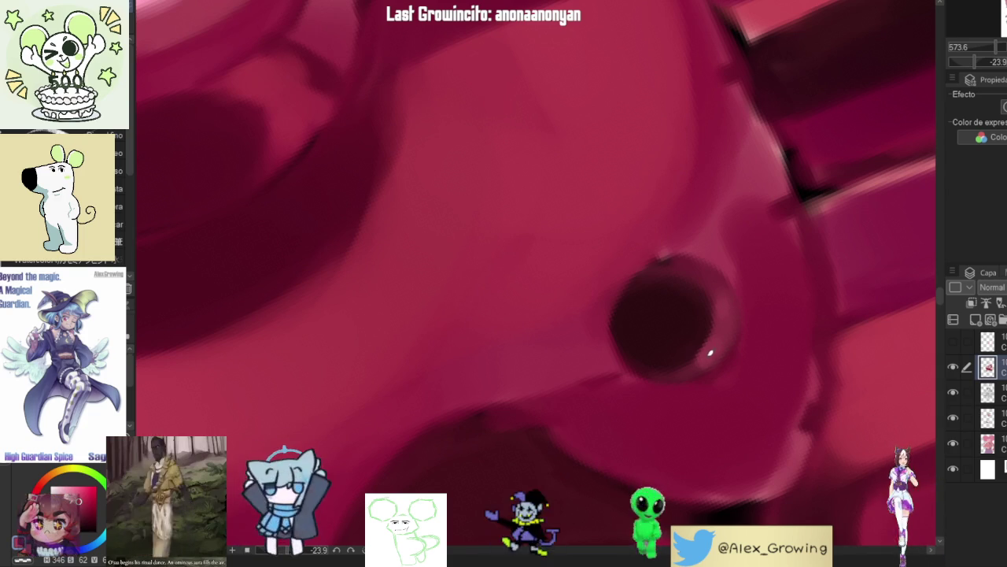
scroll(732, 357, "down", 2)
scroll(732, 356, "down", 8)
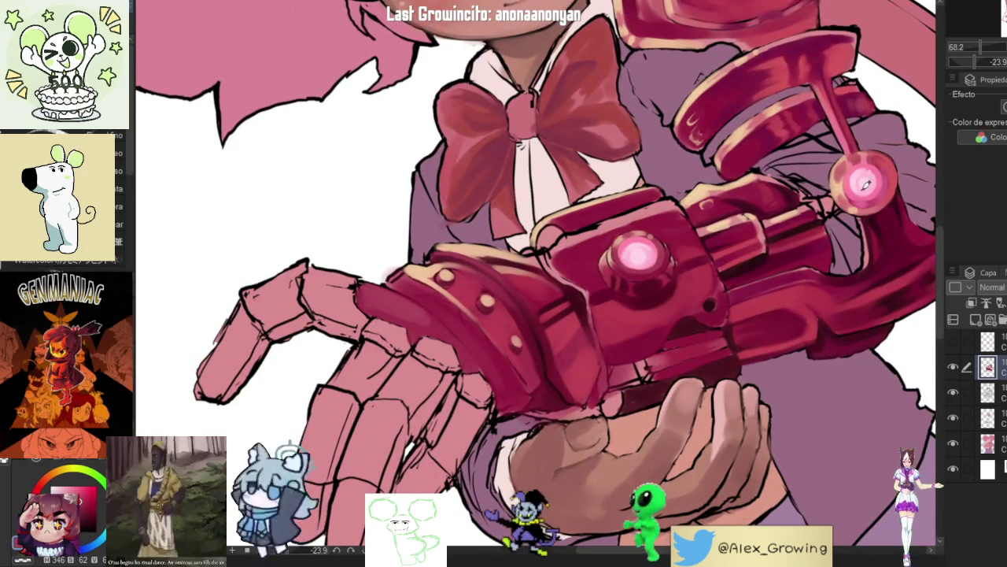
key("ctrl+alt+0")
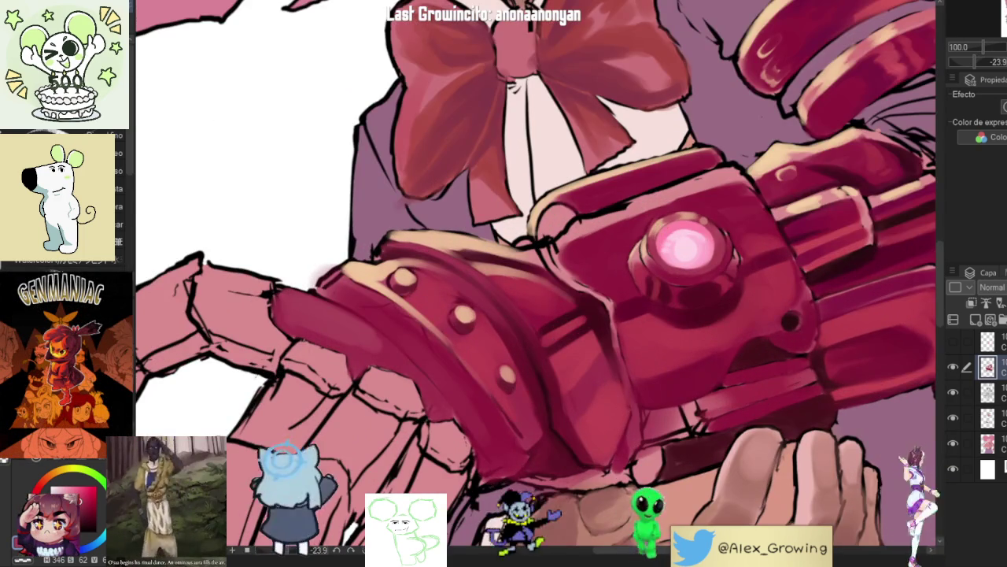
key("ctrl+0")
scroll(769, 297, "up", 3)
scroll(770, 297, "up", 4)
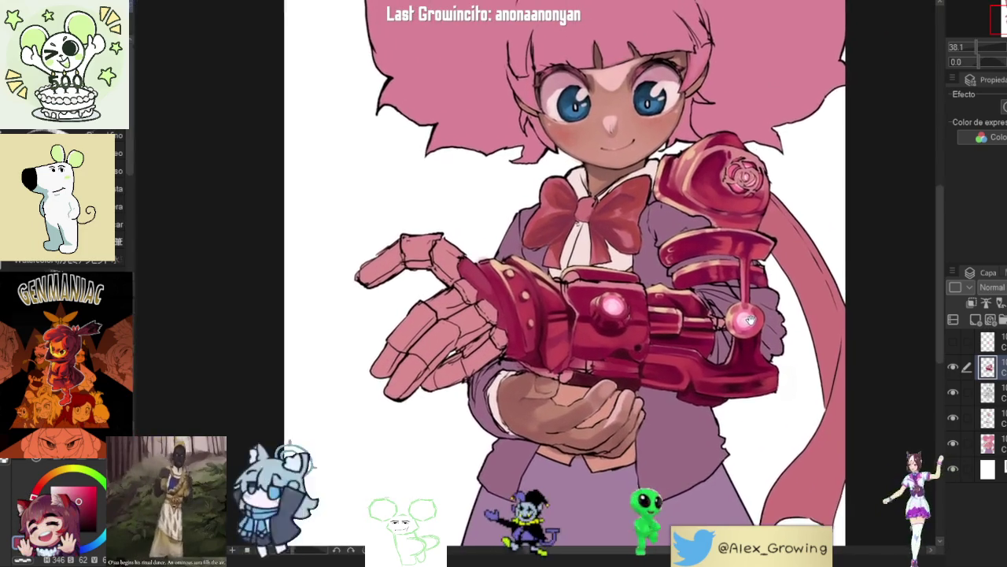
left_click_drag(770, 297, 731, 206)
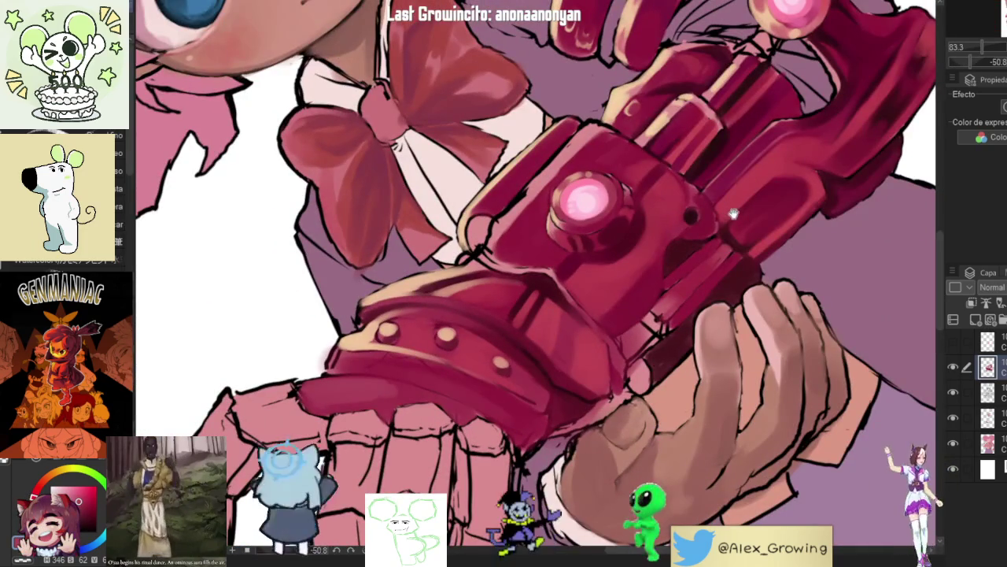
scroll(674, 301, "up", 7)
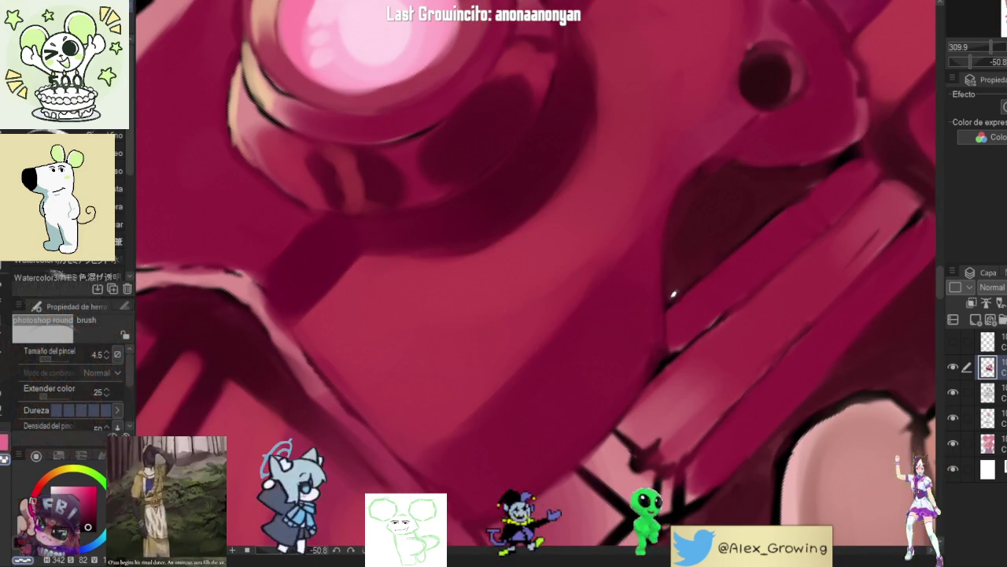
scroll(670, 295, "down", 5)
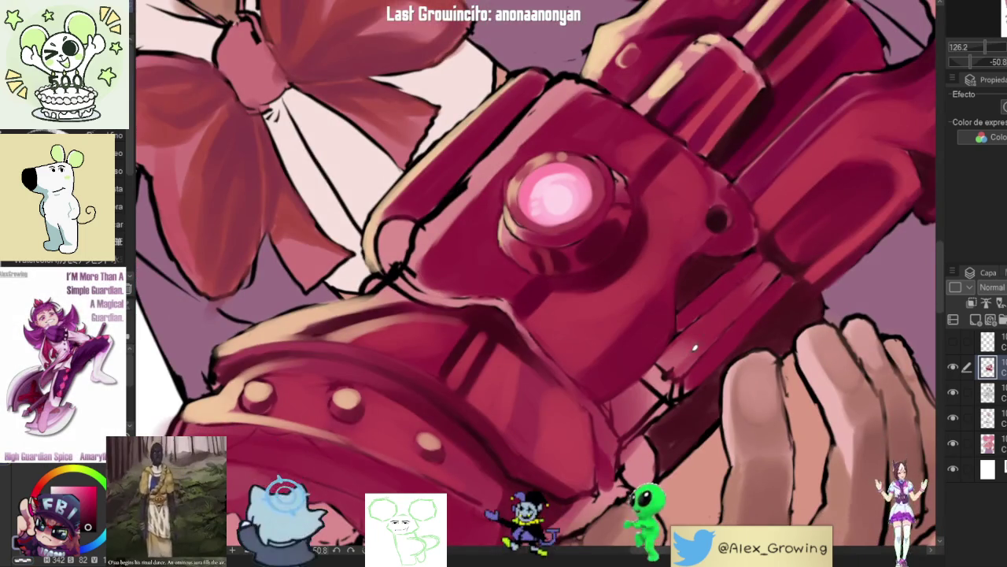
scroll(673, 373, "down", 6)
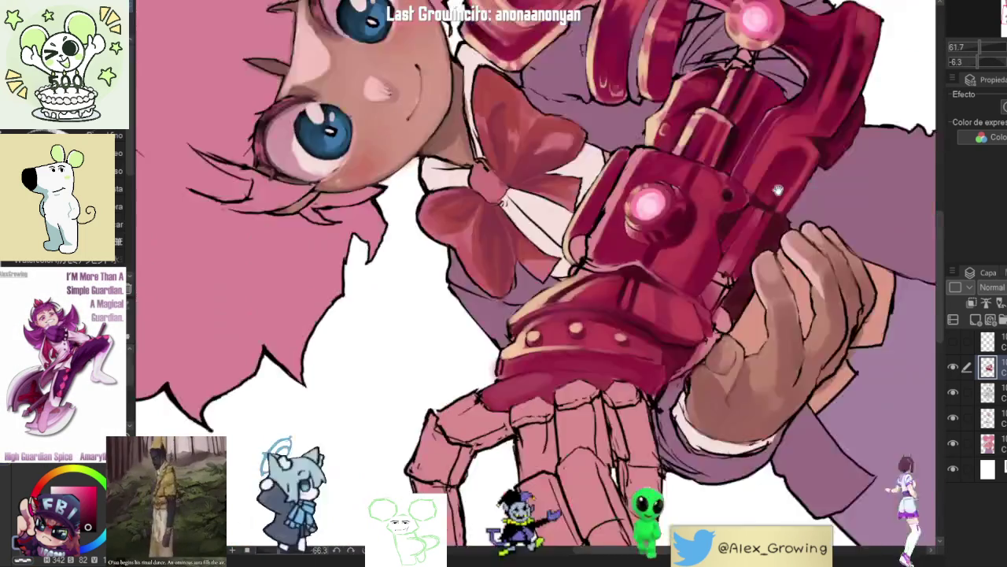
scroll(731, 224, "up", 5)
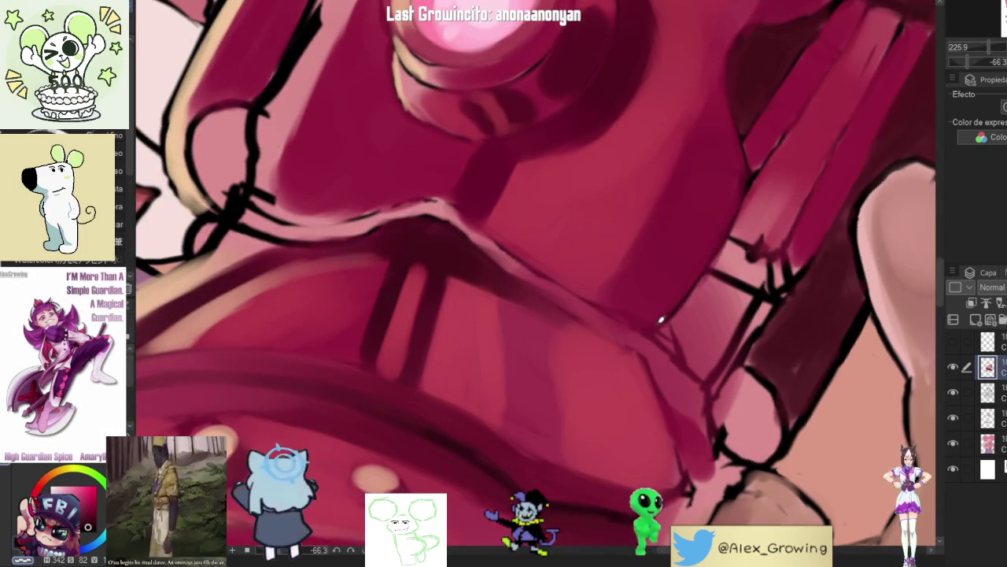
scroll(762, 254, "down", 2)
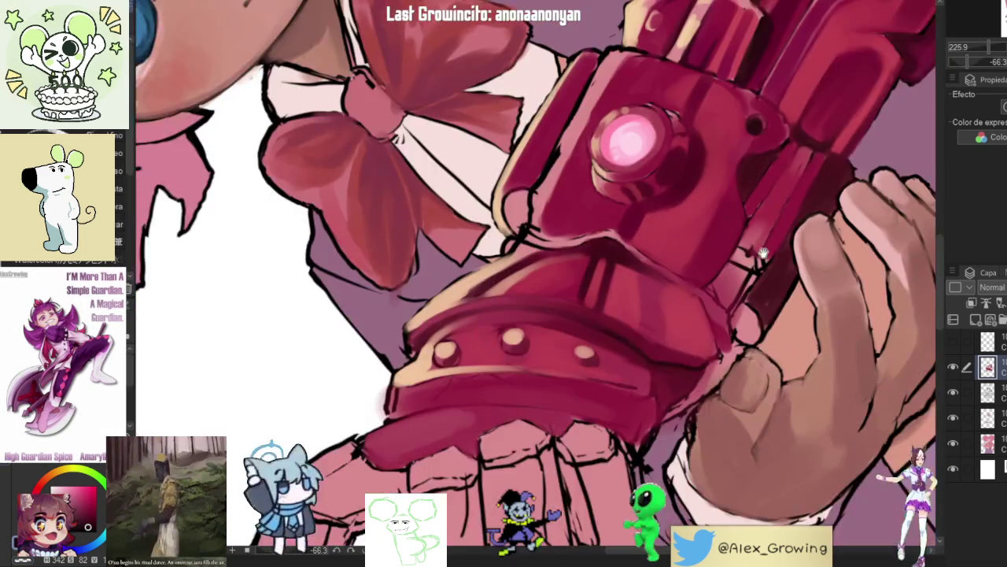
scroll(762, 253, "down", 3)
scroll(735, 344, "up", 5)
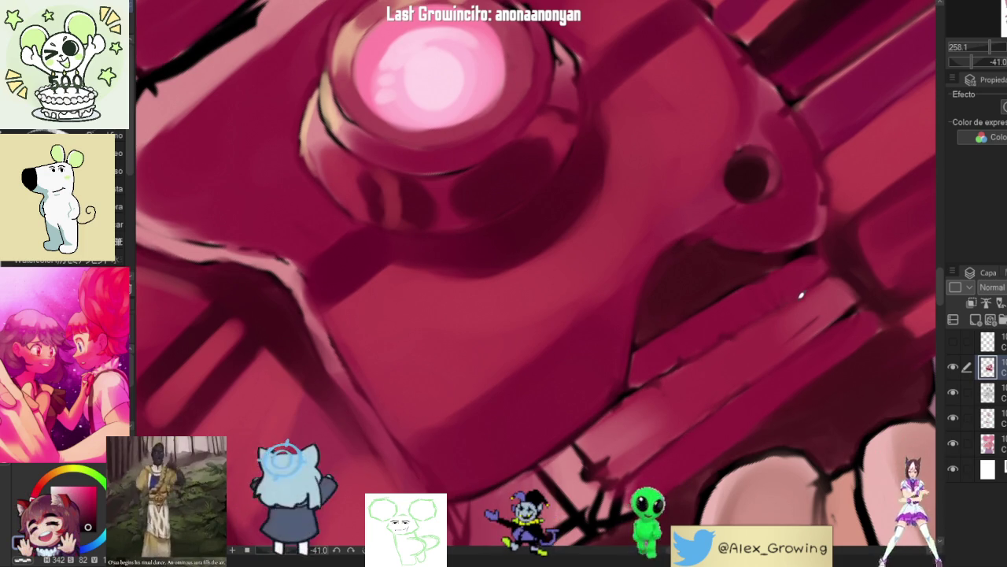
mouse_move(821, 277)
left_mouse_down()
mouse_move(786, 350)
mouse_move(699, 363)
left_mouse_up()
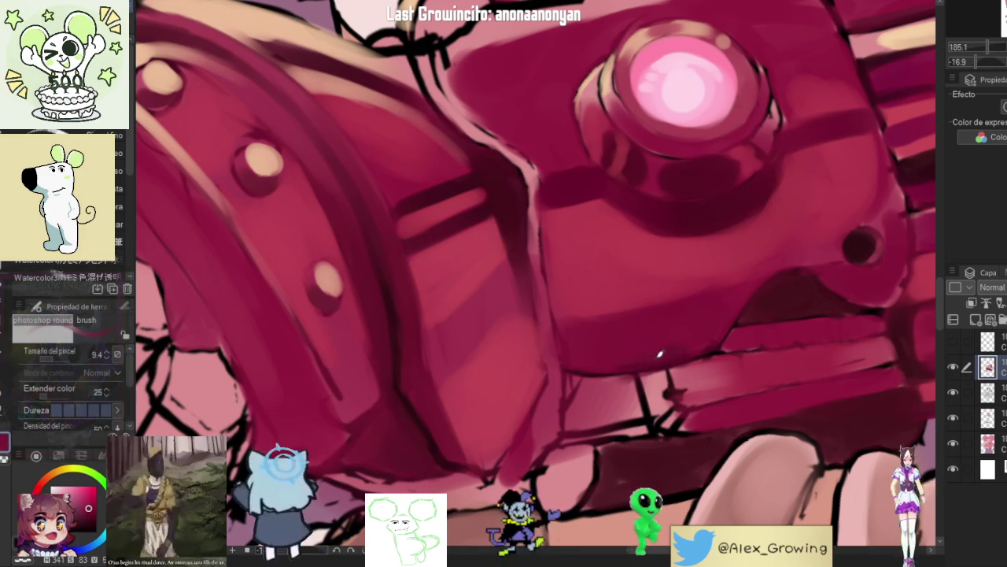
scroll(646, 319, "down", 3)
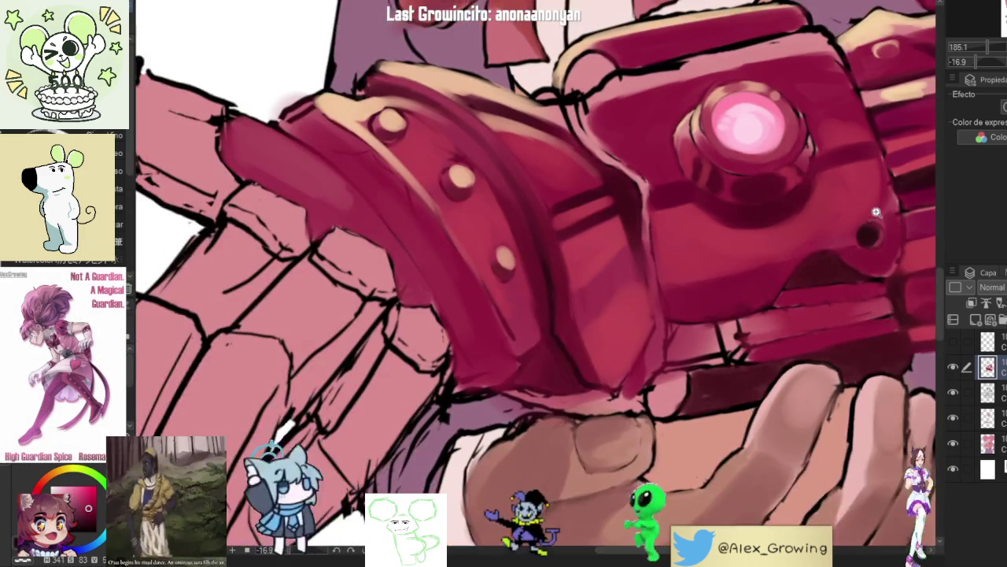
scroll(857, 256, "up", 1)
left_click(952, 369)
left_click(953, 368)
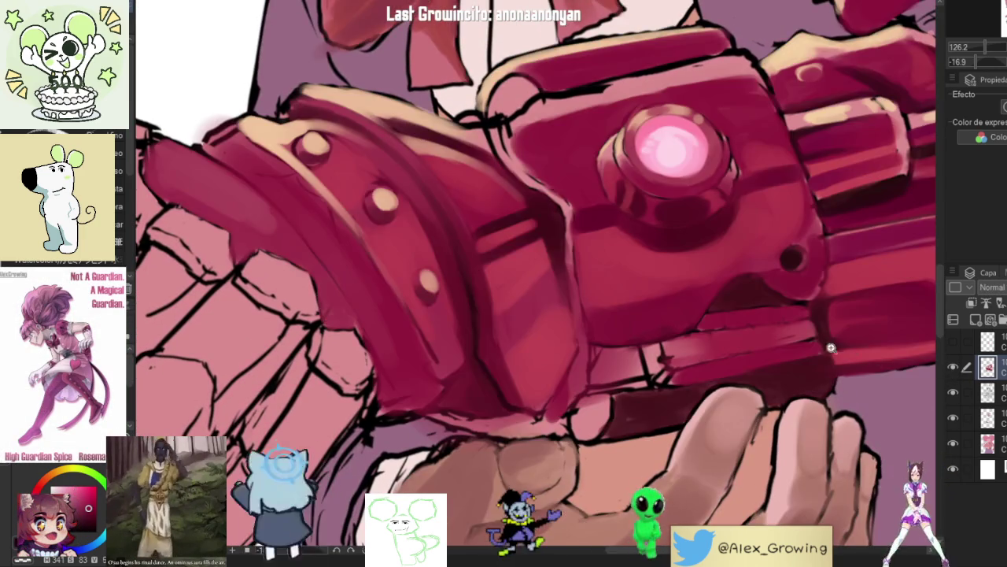
scroll(772, 352, "down", 2)
scroll(781, 341, "down", 3)
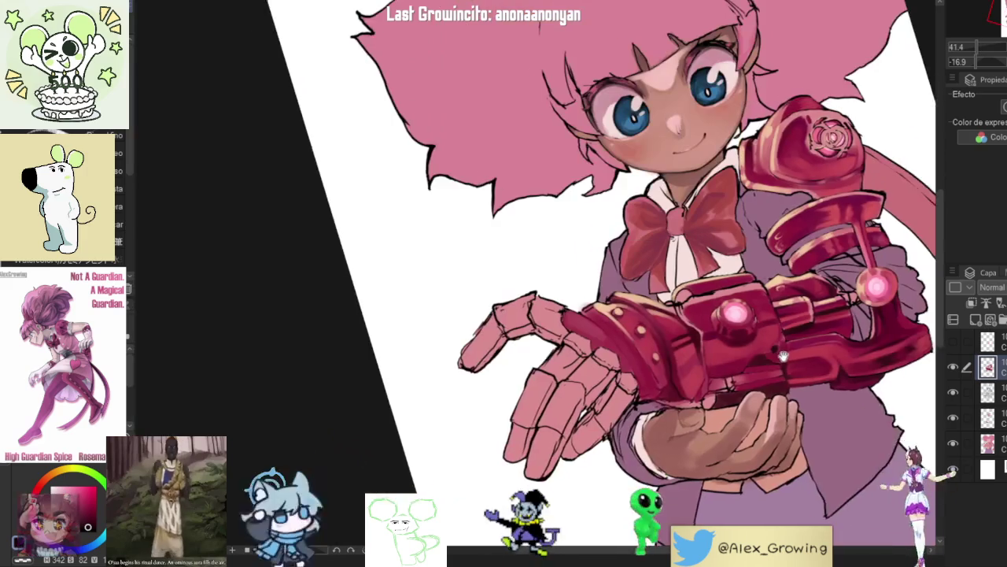
scroll(682, 297, "up", 3)
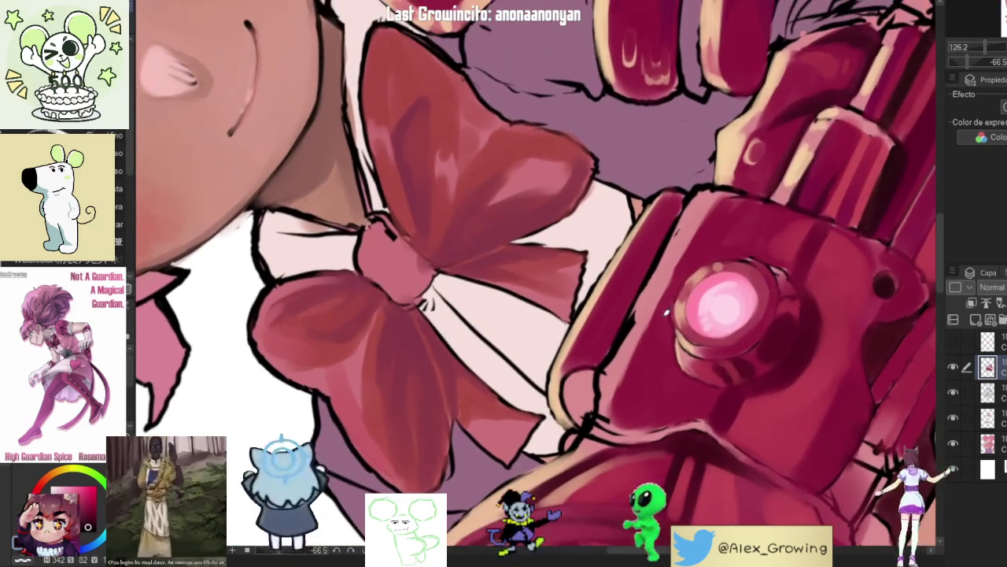
left_click(646, 299, "alt")
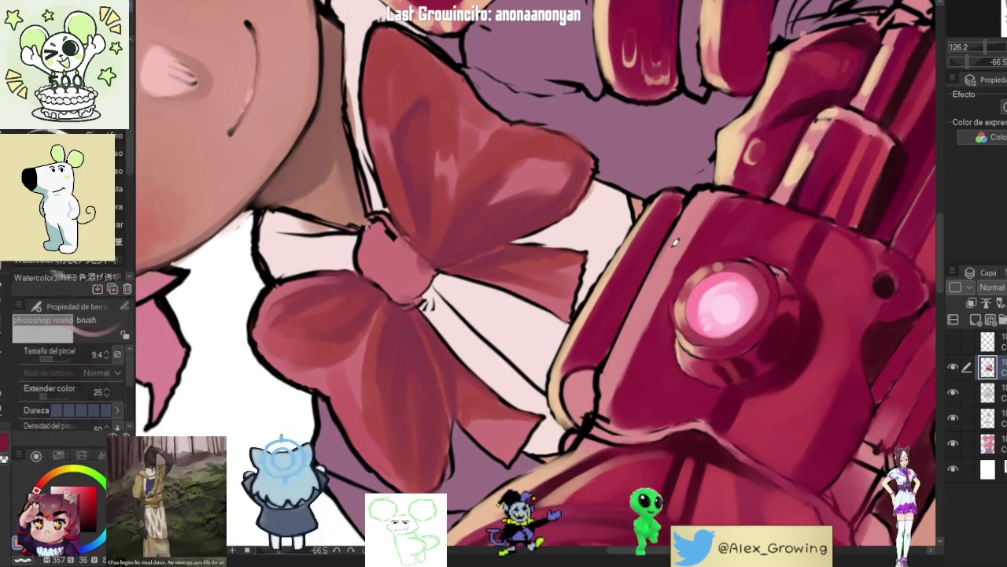
scroll(647, 333, "up", 3)
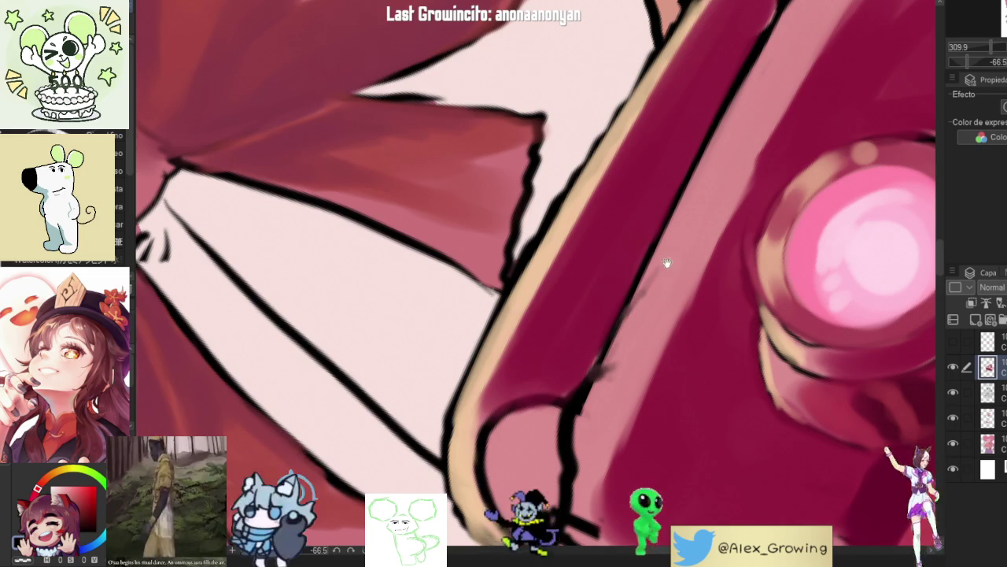
left_click_drag(666, 263, 650, 324)
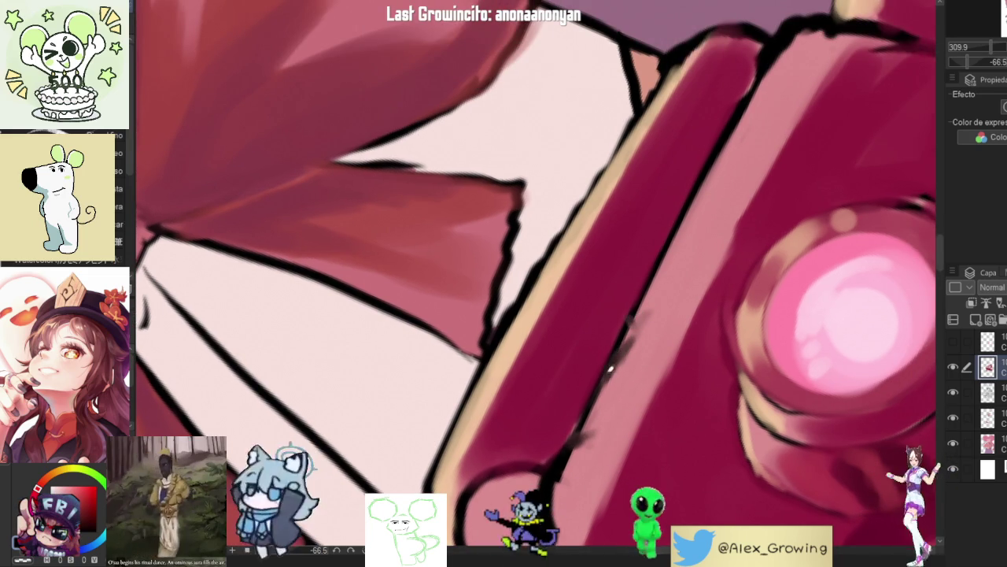
scroll(636, 315, "down", 8)
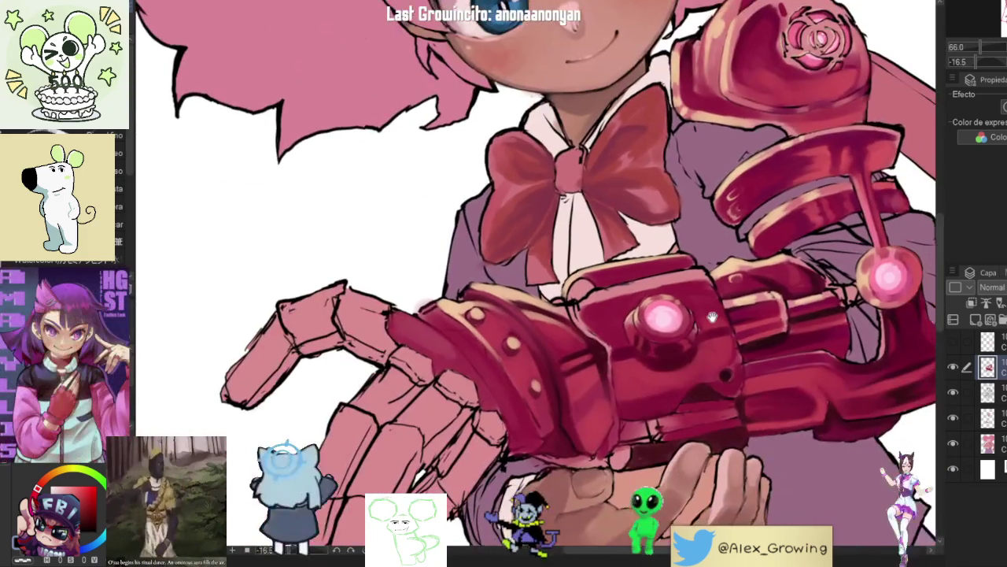
mouse_move(712, 316)
left_mouse_down()
mouse_move(715, 308)
mouse_move(708, 321)
mouse_move(675, 319)
left_mouse_up()
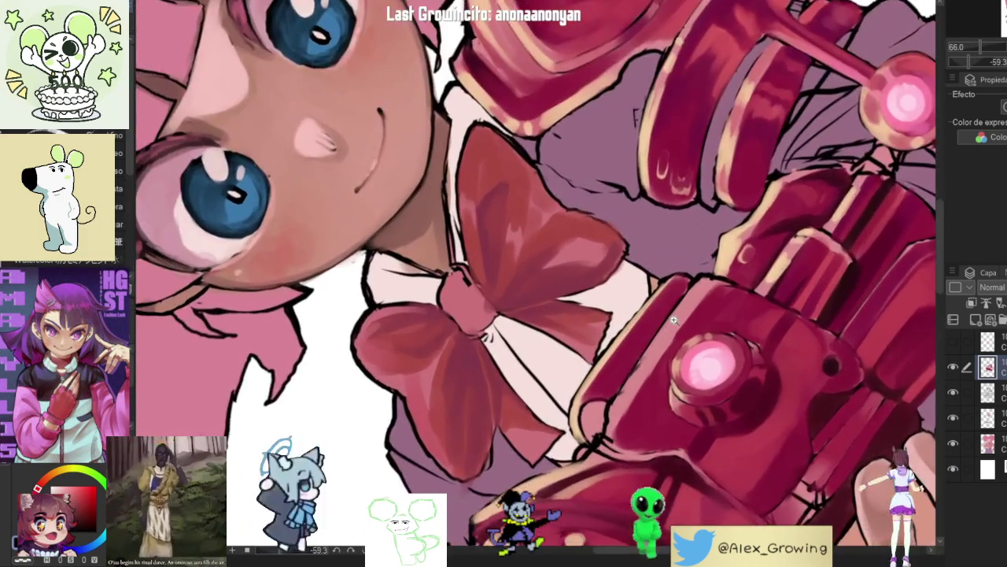
scroll(674, 319, "up", 3)
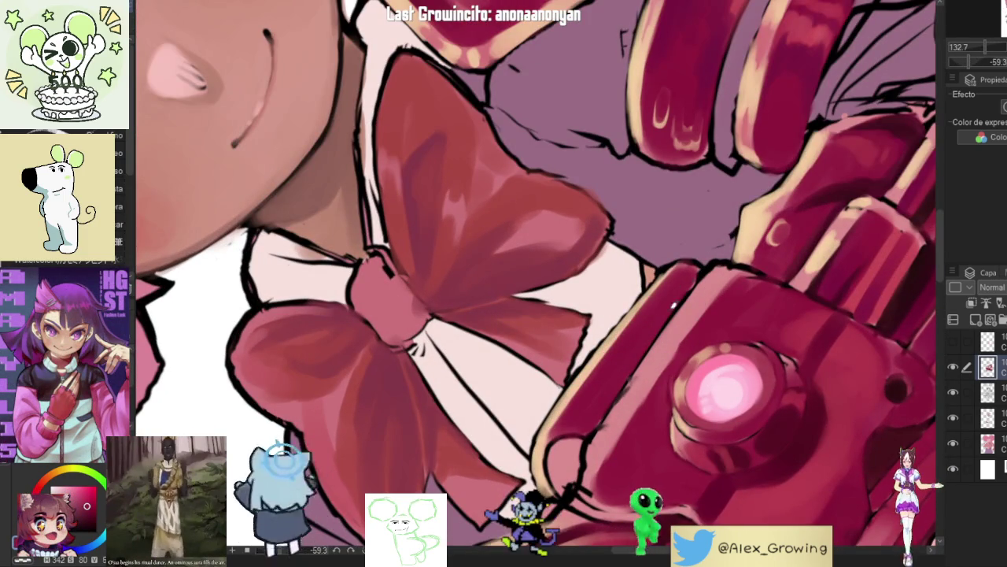
scroll(635, 351, "down", 5)
left_click_drag(635, 351, 835, 174)
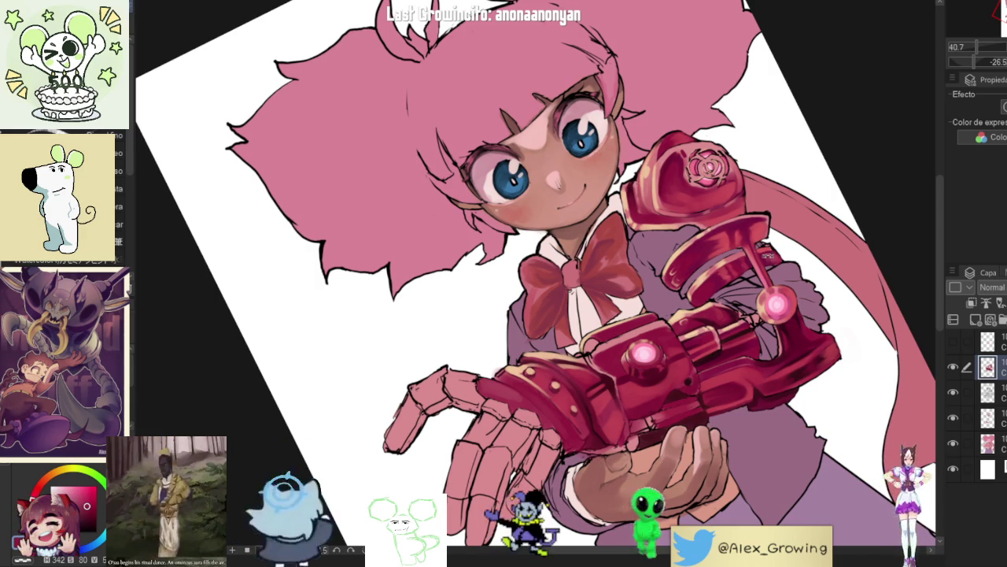
scroll(677, 308, "up", 4)
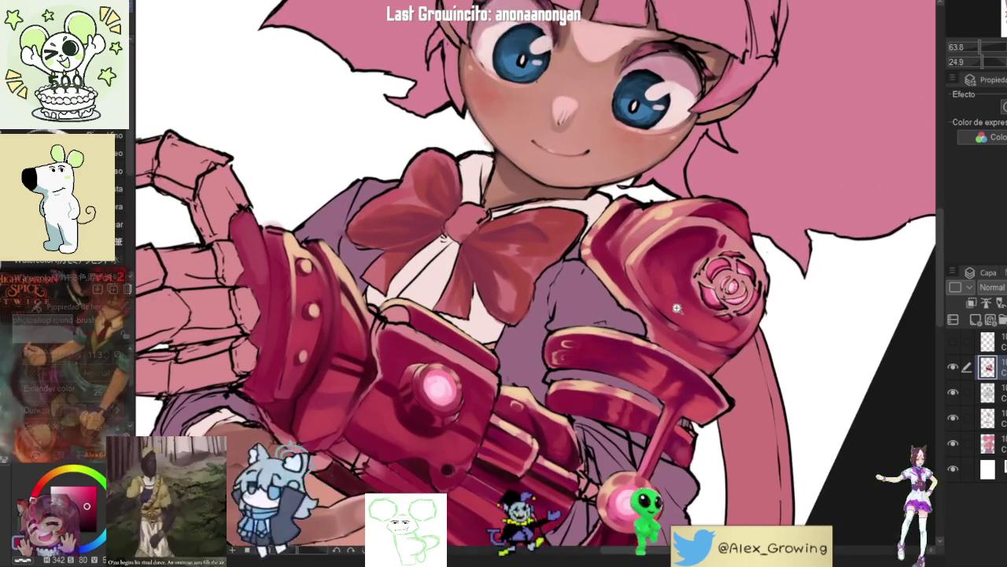
scroll(677, 308, "up", 2)
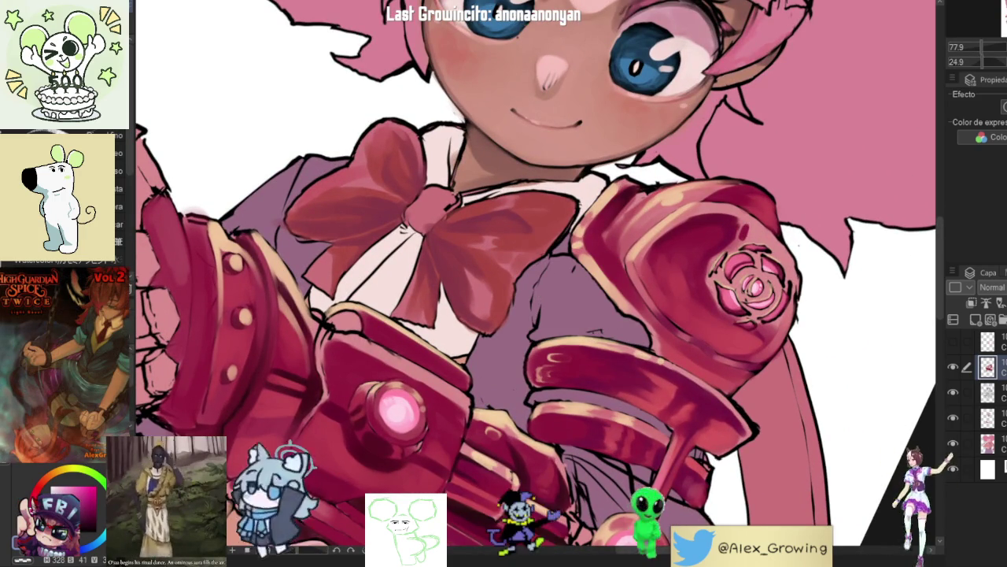
scroll(631, 249, "up", 2)
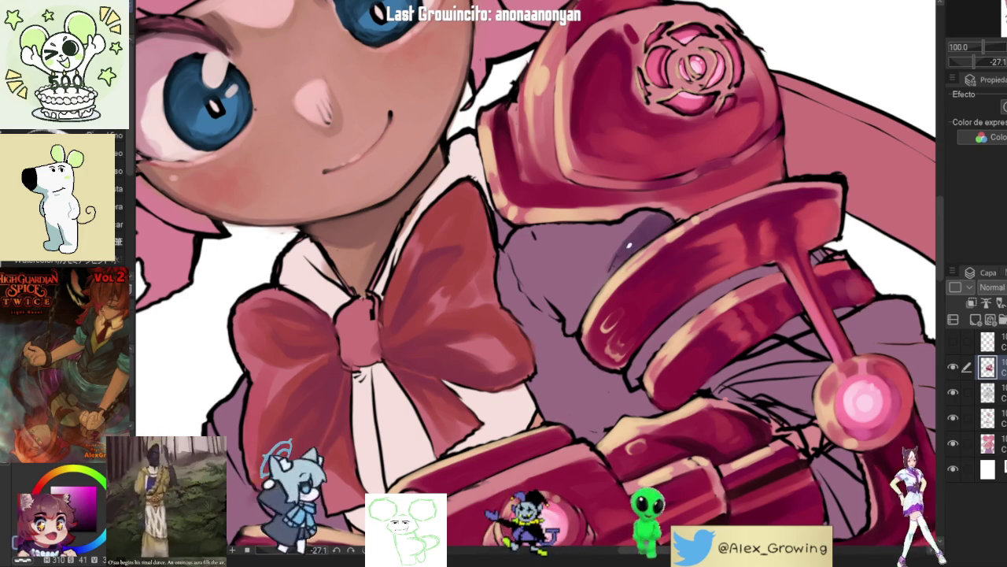
scroll(632, 247, "down", 2)
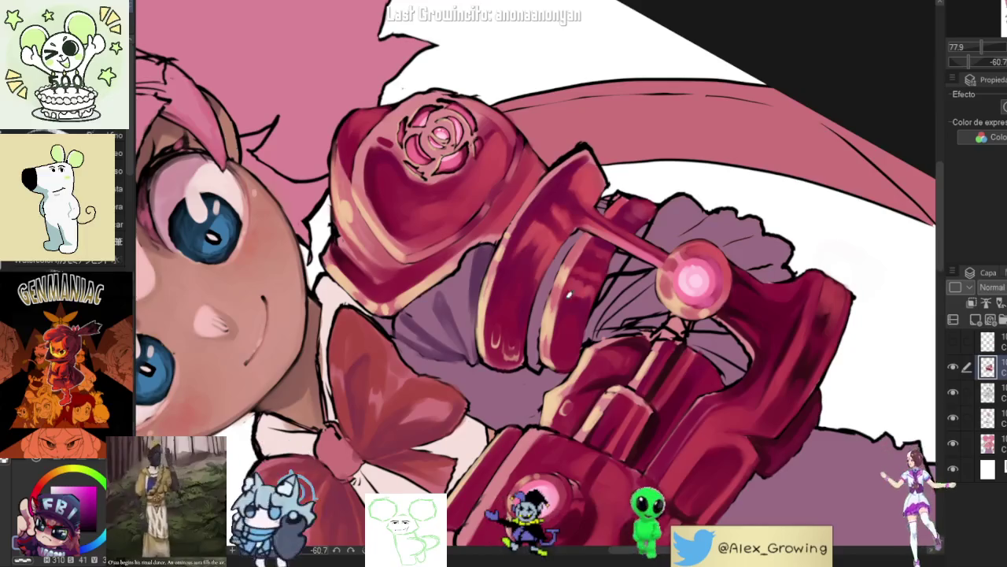
scroll(533, 318, "up", 2)
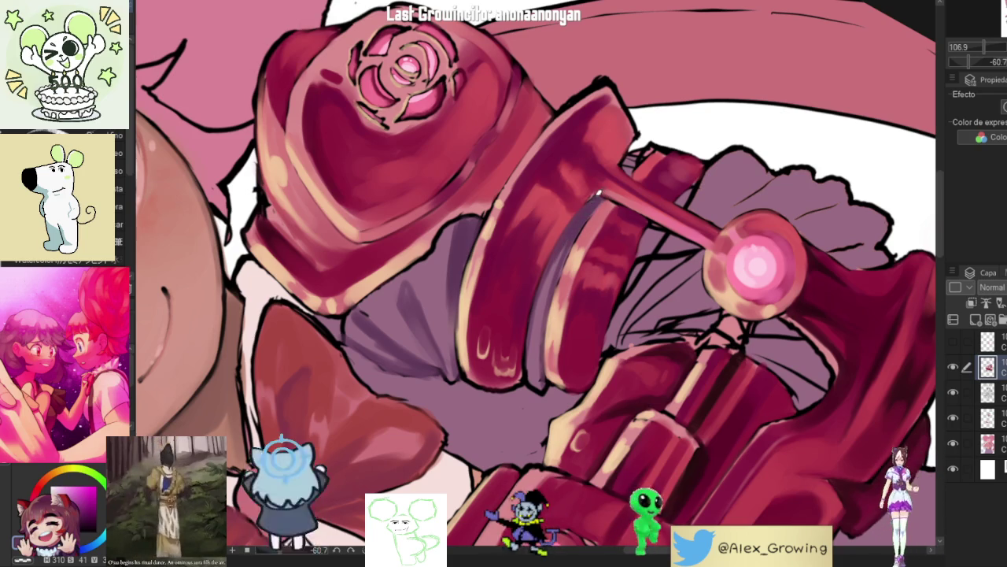
scroll(598, 228, "down", 8)
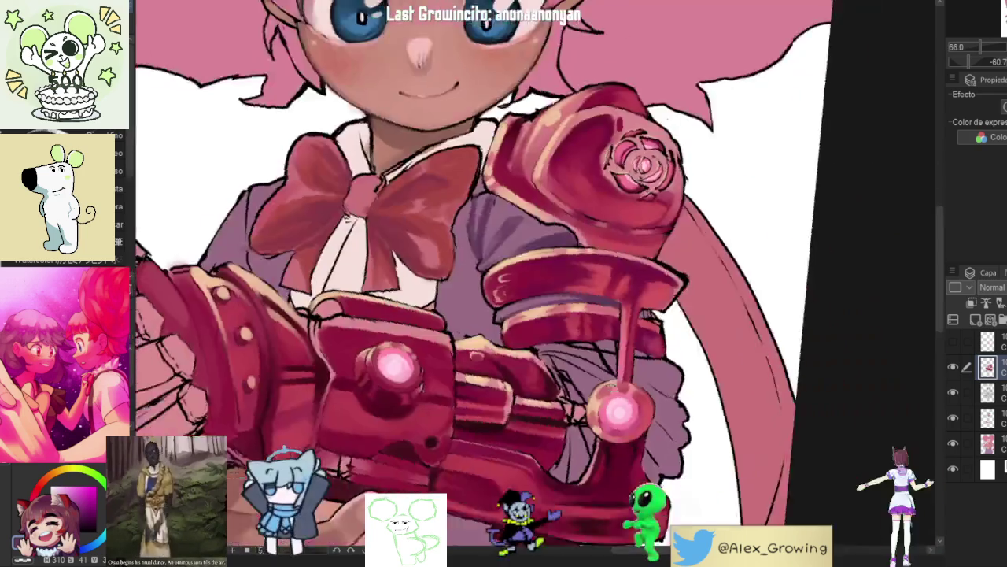
scroll(658, 160, "up", 6)
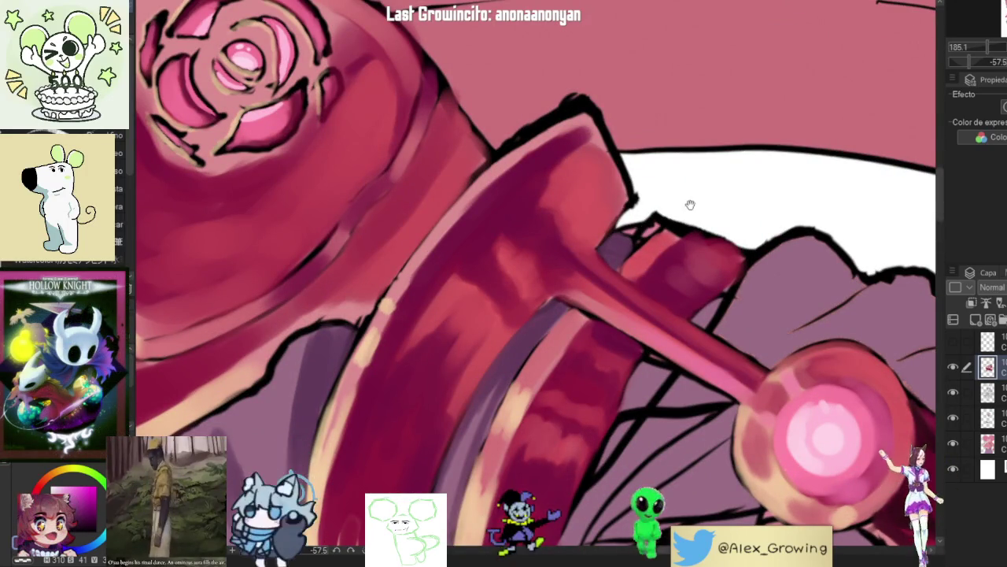
scroll(690, 202, "down", 4)
scroll(591, 410, "up", 4)
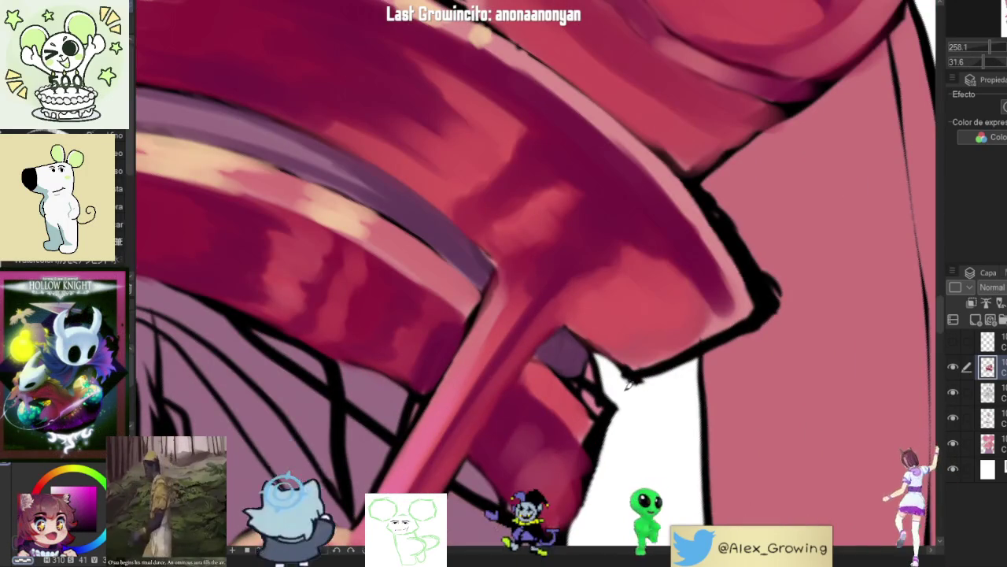
scroll(639, 380, "down", 6)
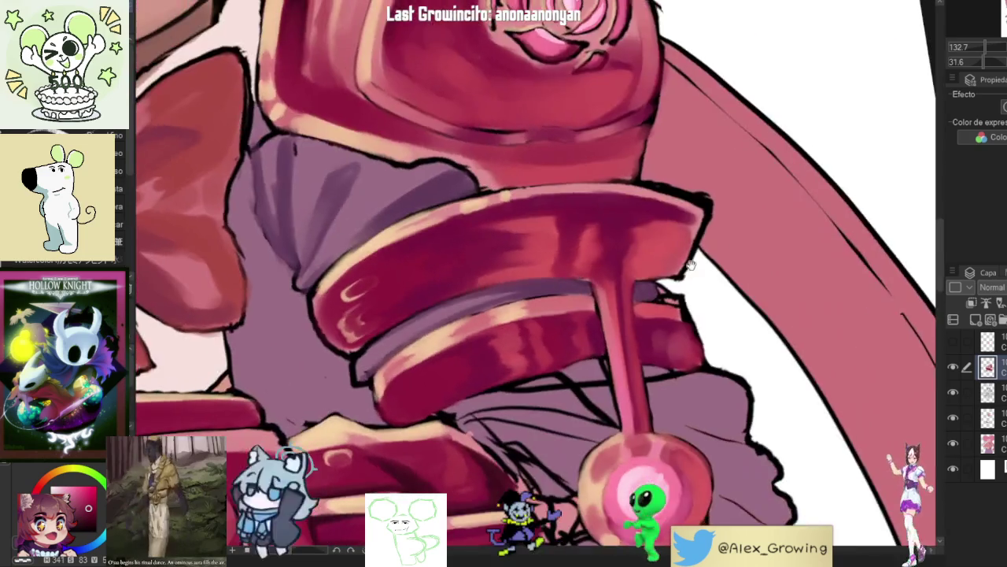
scroll(647, 338, "up", 3)
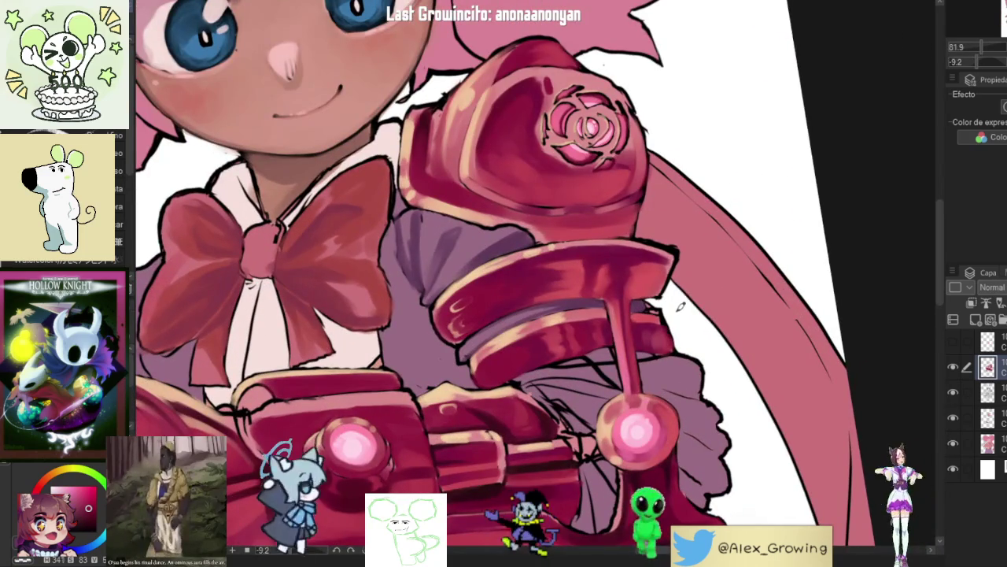
mouse_move(673, 318)
left_mouse_down()
mouse_move(676, 294)
mouse_move(627, 233)
left_mouse_up()
mouse_move(572, 276)
left_mouse_down()
mouse_move(613, 260)
mouse_move(686, 271)
mouse_move(642, 332)
mouse_move(559, 351)
mouse_move(586, 391)
mouse_move(548, 288)
left_mouse_up()
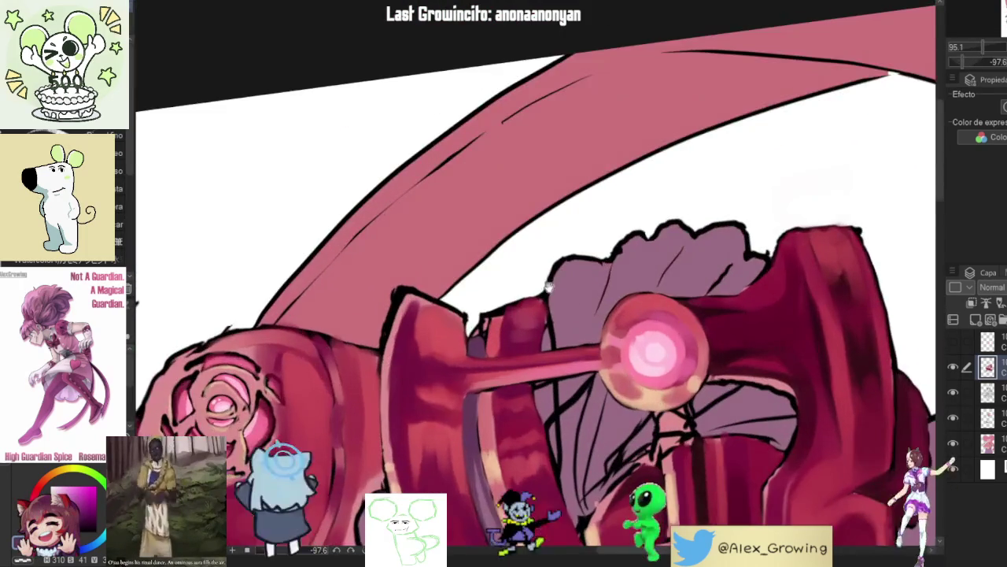
left_click_drag(611, 284, 582, 326)
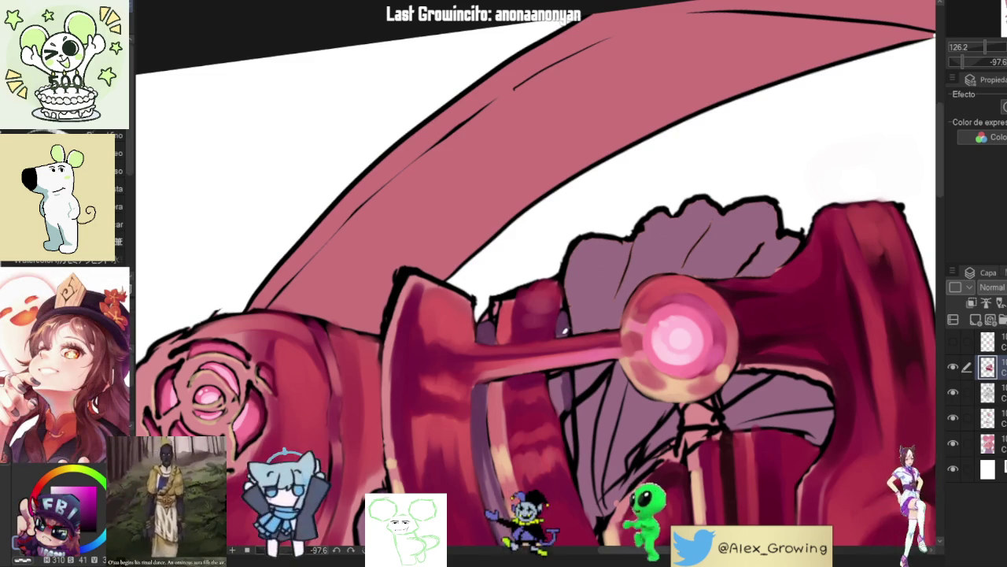
mouse_move(566, 330)
left_mouse_down()
mouse_move(607, 308)
mouse_move(556, 338)
left_mouse_up()
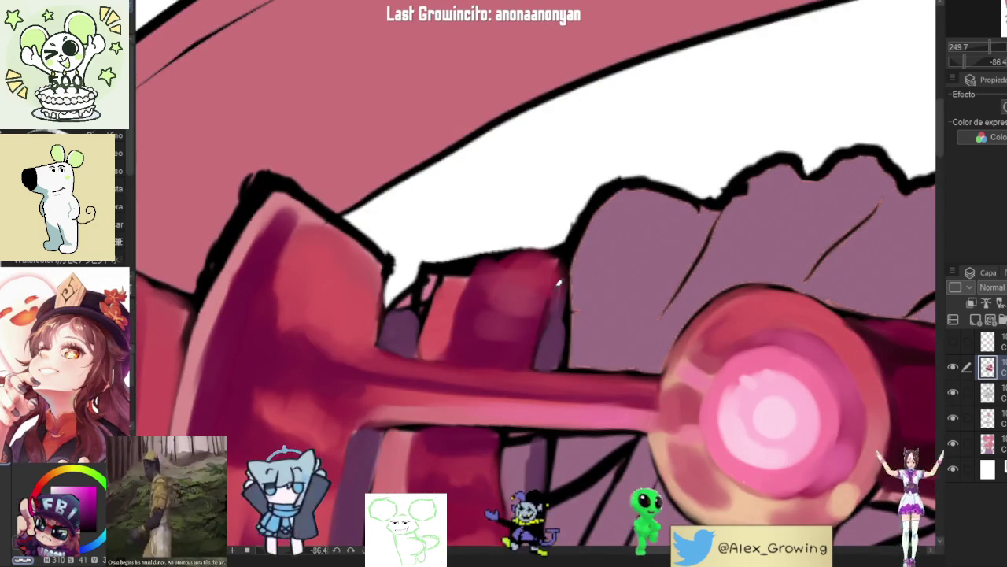
left_click_drag(541, 347, 666, 313)
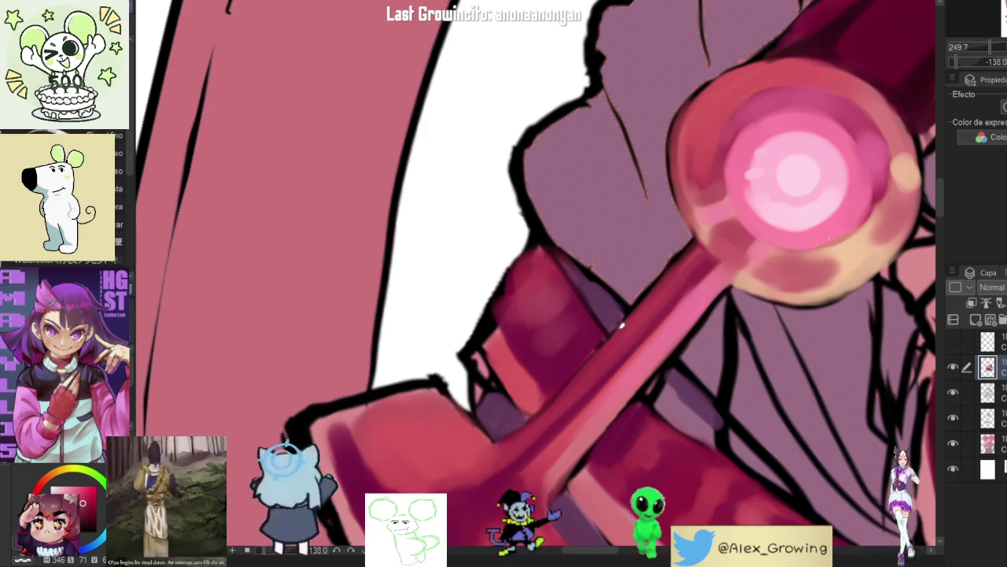
scroll(621, 325, "down", 3)
mouse_move(622, 325)
left_mouse_down()
mouse_move(598, 377)
mouse_move(625, 386)
mouse_move(741, 313)
mouse_move(613, 319)
left_mouse_up()
scroll(613, 319, "up", 1)
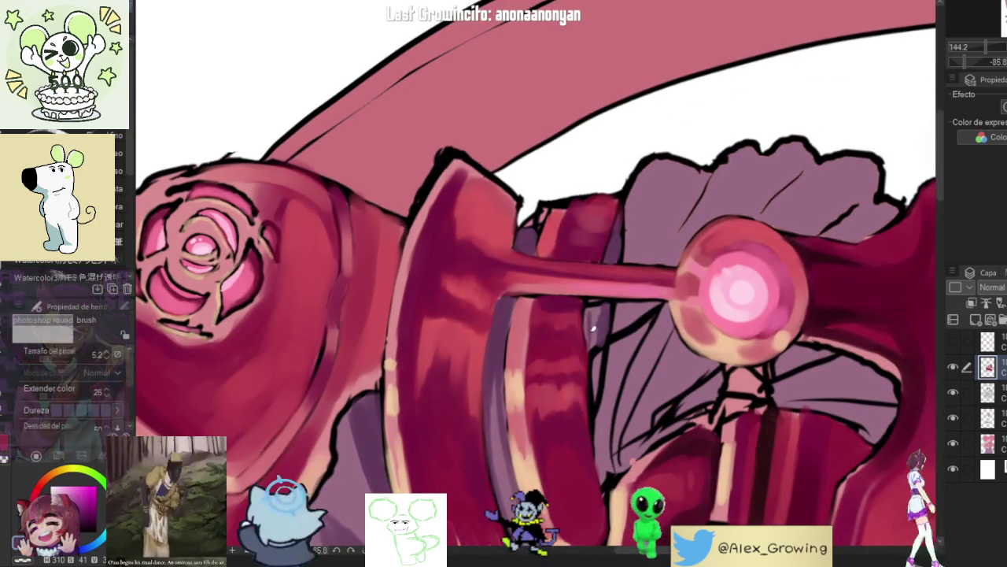
scroll(595, 315, "up", 1)
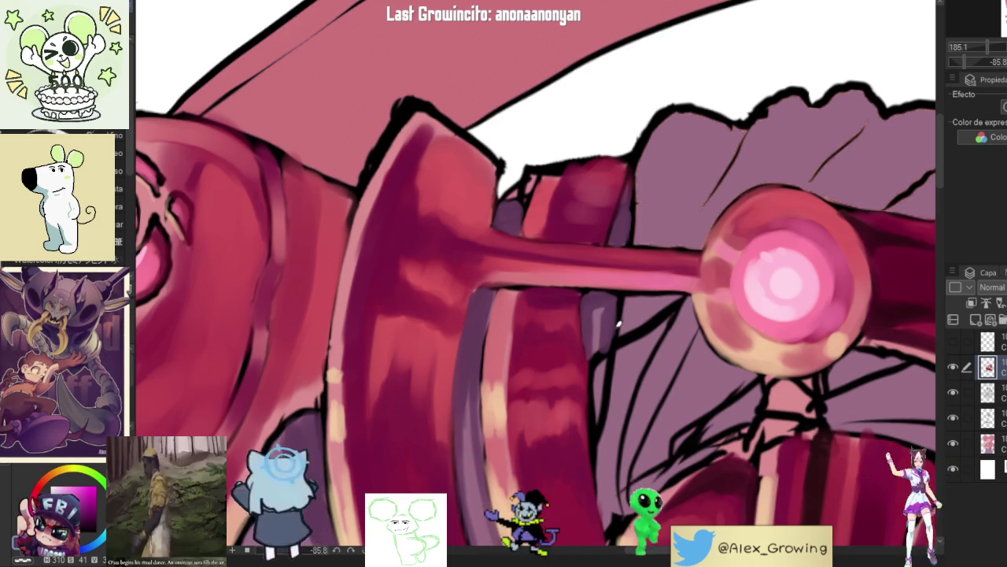
scroll(618, 323, "down", 3)
left_click_drag(653, 344, 629, 330)
scroll(599, 314, "up", 3)
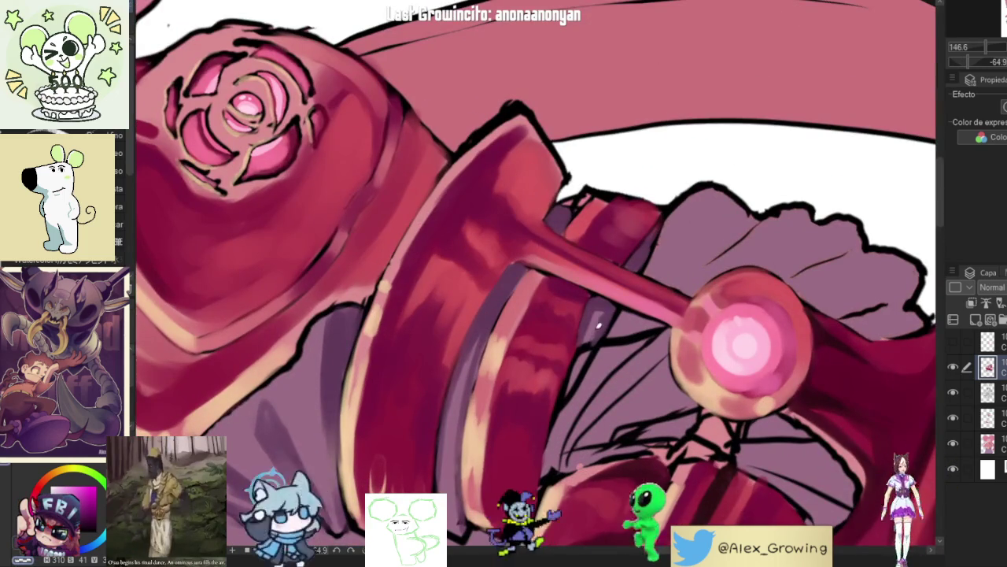
scroll(592, 306, "down", 4)
mouse_move(592, 306)
left_mouse_down()
mouse_move(580, 449)
mouse_move(598, 370)
left_mouse_up()
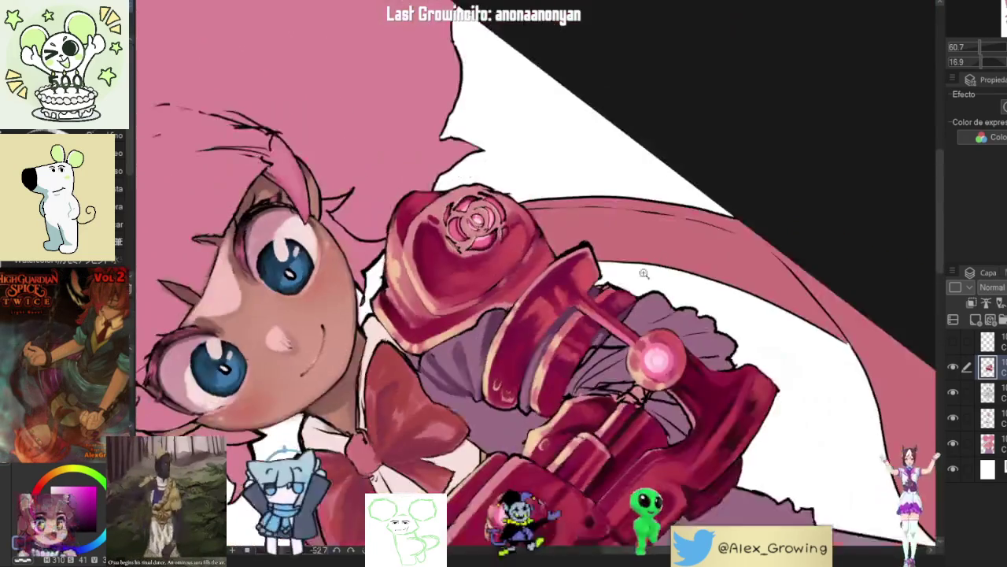
Step: Paint darker and lighter purple strokes plus a white dab along the barrel shadow by the pink orb
scroll(604, 342, "up", 5)
left_click_drag(625, 295, 598, 331)
left_click(646, 288)
left_click_drag(628, 298, 626, 305)
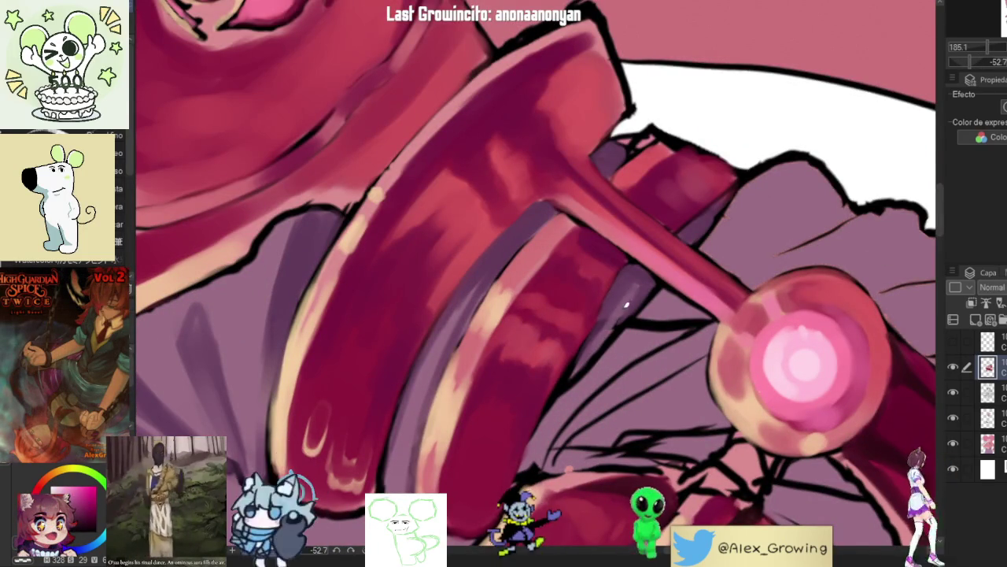
left_click_drag(575, 364, 600, 309)
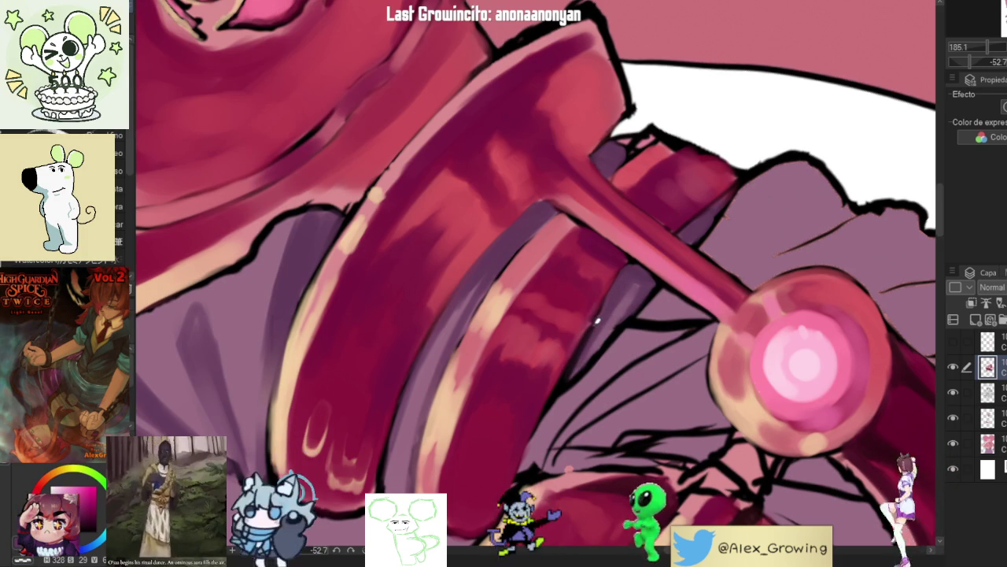
scroll(598, 321, "down", 5)
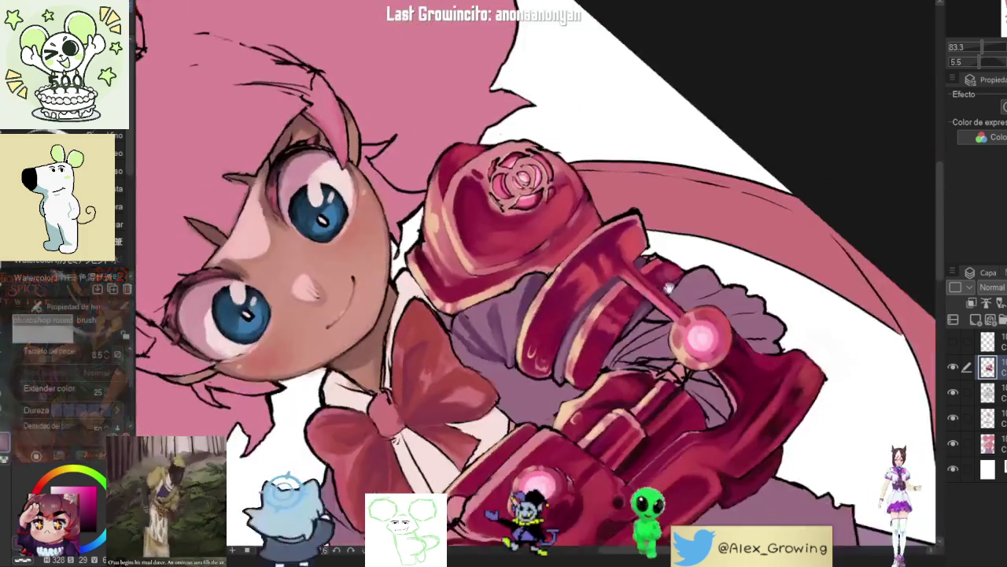
scroll(669, 288, "up", 5)
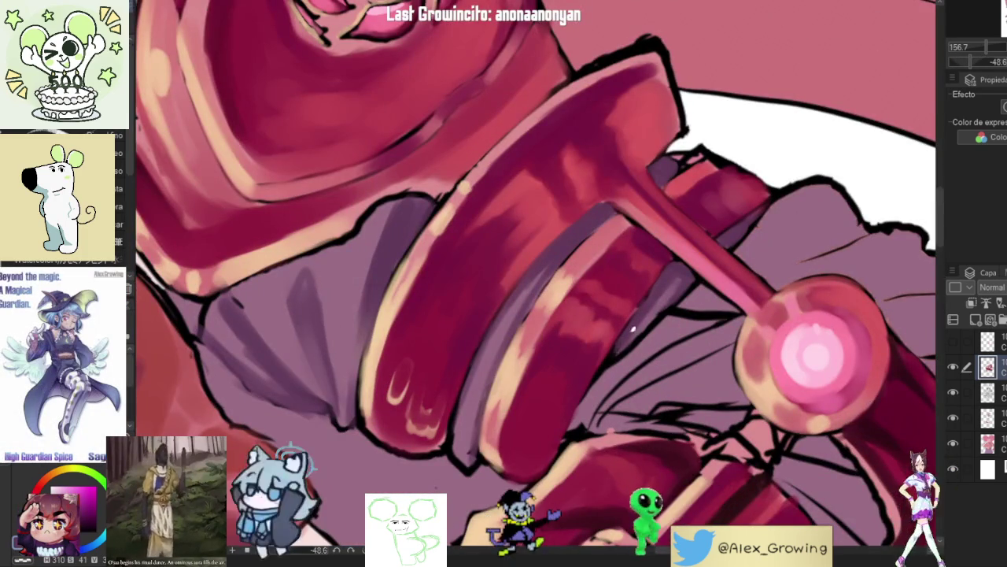
scroll(635, 323, "down", 5)
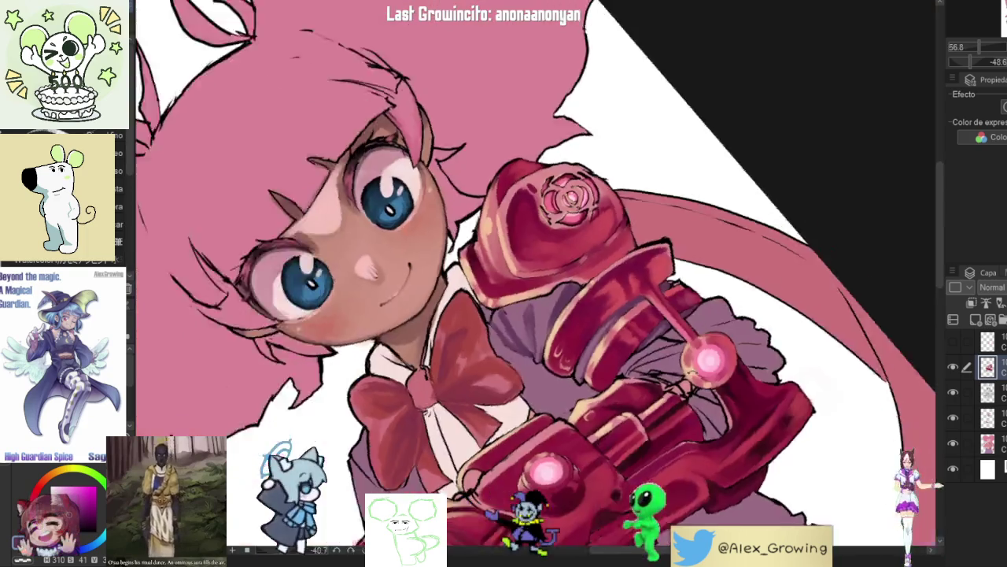
scroll(637, 477, "down", 1)
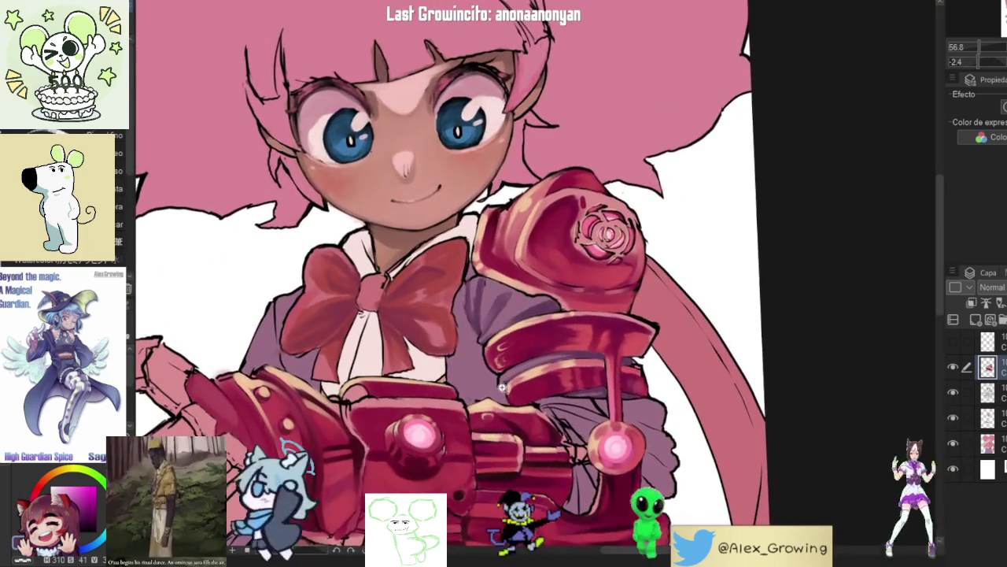
scroll(564, 341, "up", 5)
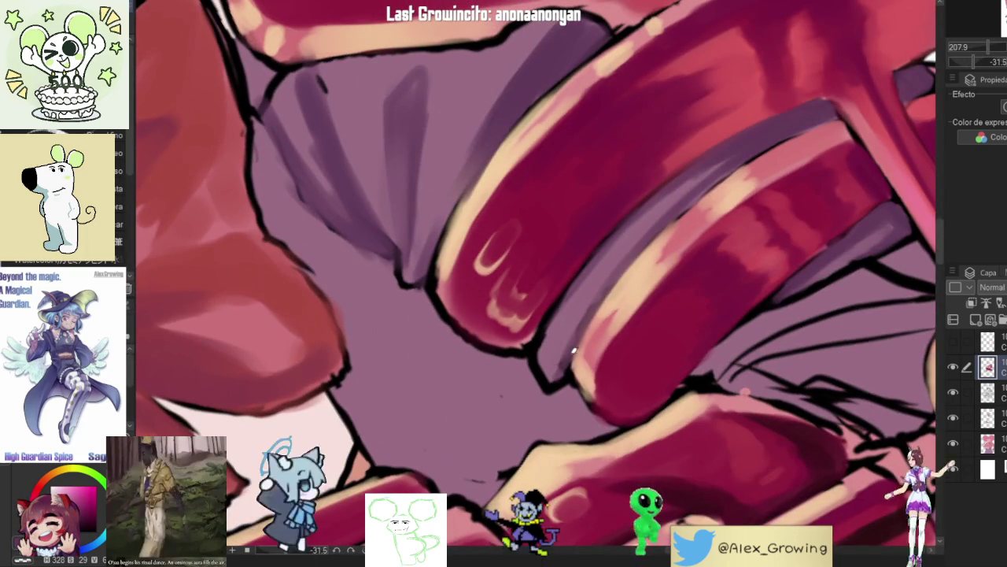
Step: Zoom and tilt the canvas to frame the purple sleeve beneath the cannon bands
scroll(581, 332, "down", 5)
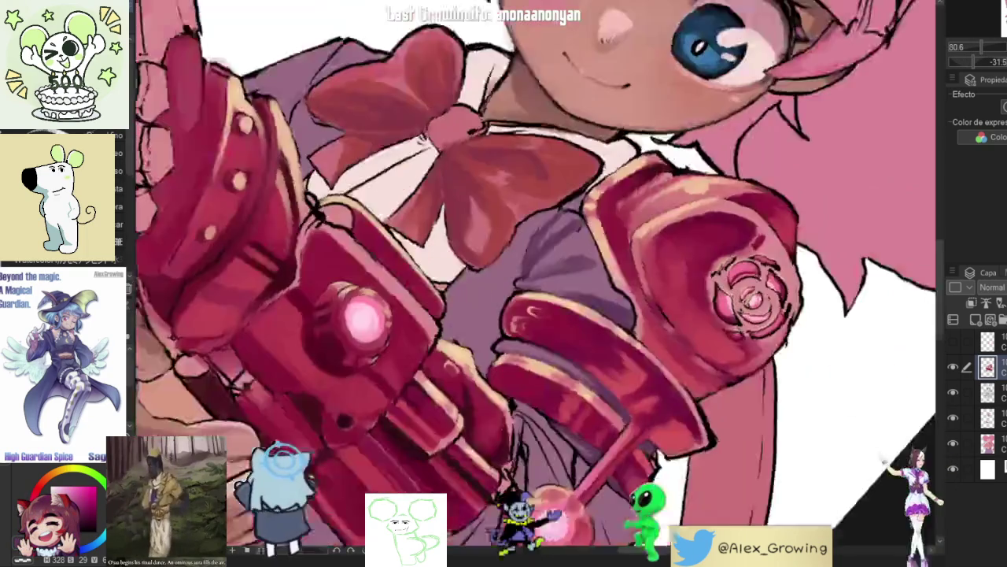
scroll(602, 329, "up", 5)
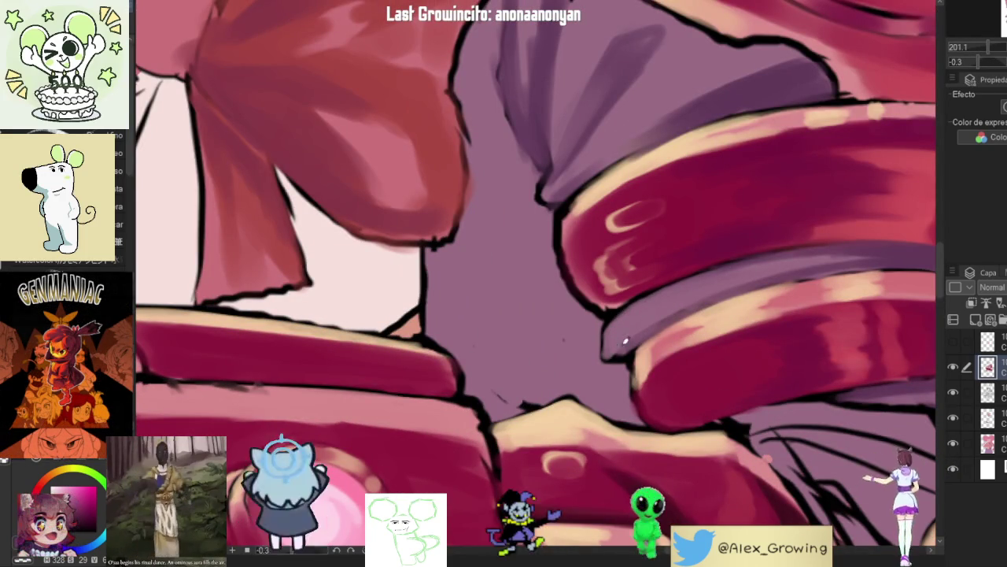
scroll(628, 335, "down", 3)
scroll(618, 344, "up", 5)
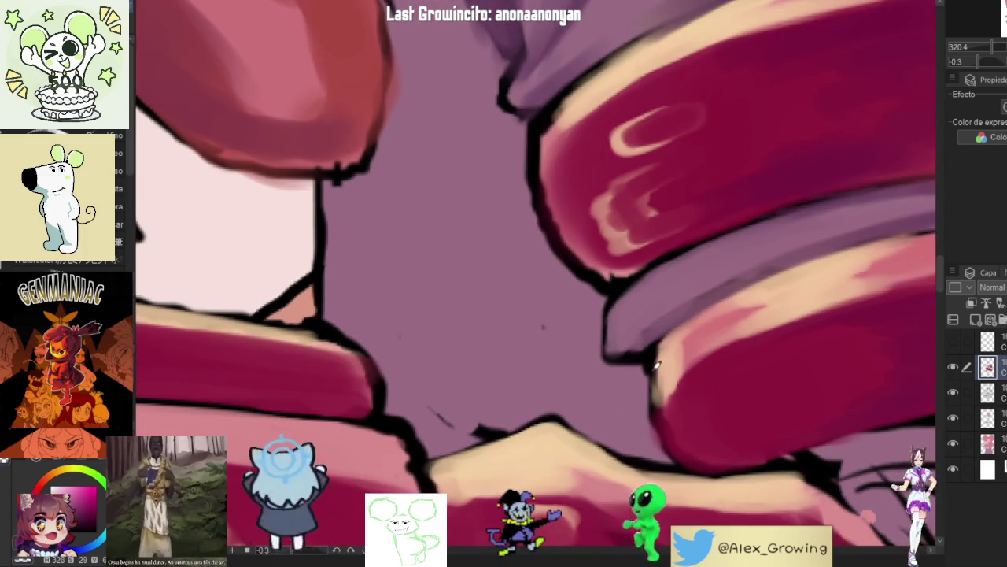
scroll(645, 347, "down", 5)
scroll(627, 315, "up", 5)
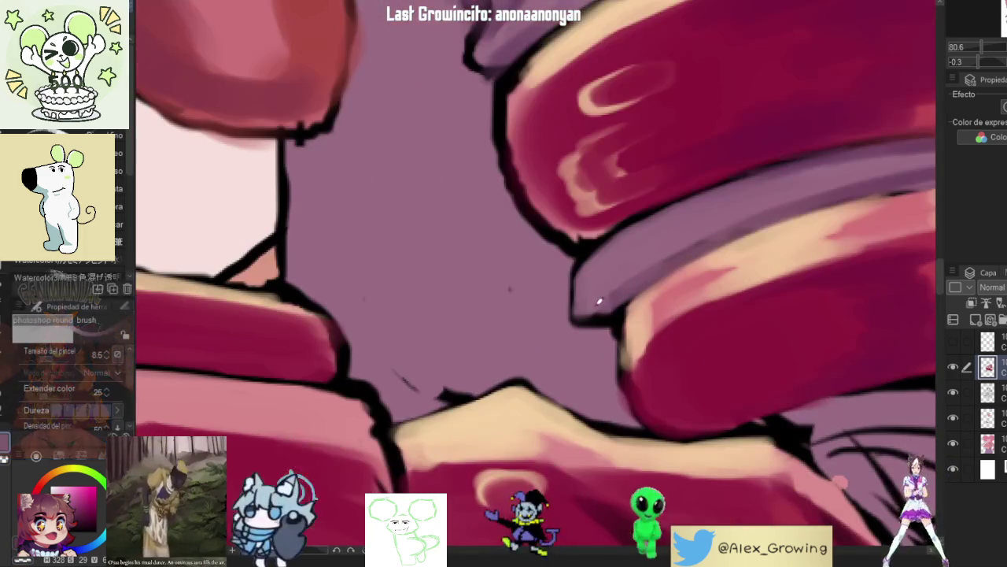
scroll(604, 297, "down", 4)
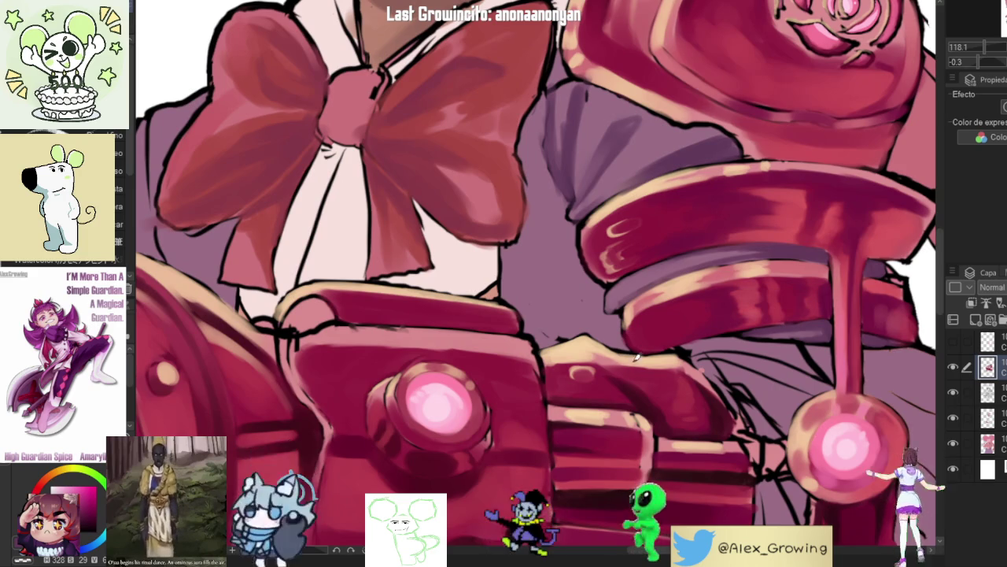
scroll(644, 352, "down", 3)
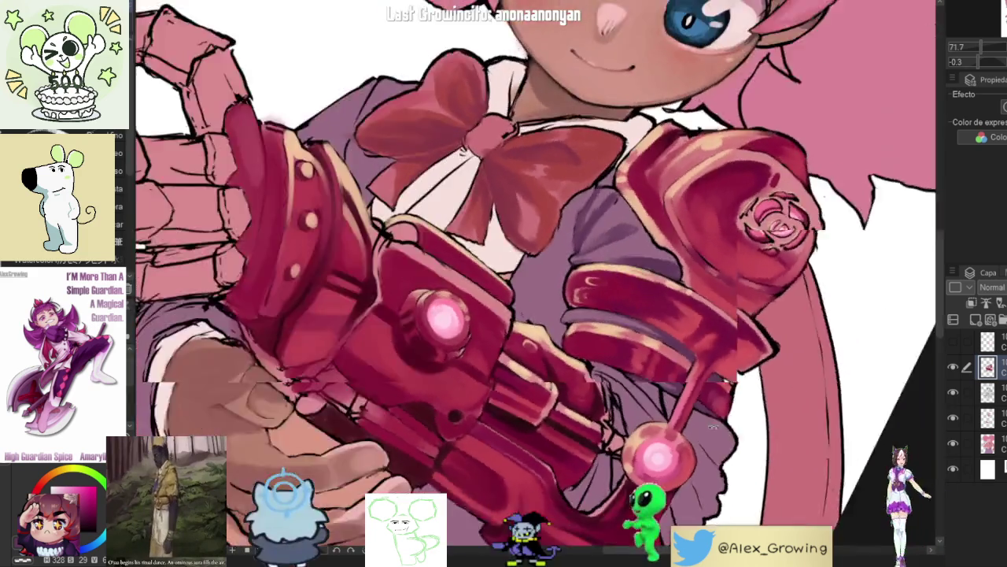
left_click_drag(711, 426, 729, 290)
scroll(730, 290, "up", 4)
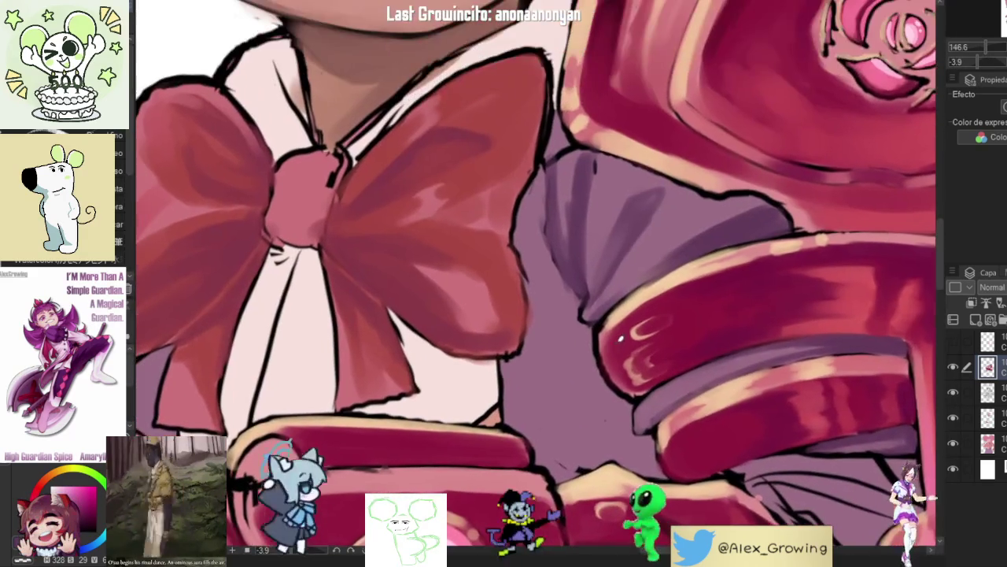
Step: Brush dark purple shading across the sleeve below the cannon bands down to the cuff
mouse_move(602, 389)
left_mouse_down()
mouse_move(589, 333)
mouse_move(580, 333)
mouse_move(557, 425)
mouse_move(535, 450)
mouse_move(571, 398)
left_mouse_up()
mouse_move(584, 463)
left_mouse_down()
mouse_move(588, 374)
mouse_move(614, 405)
left_mouse_up()
left_click_drag(629, 453, 622, 403)
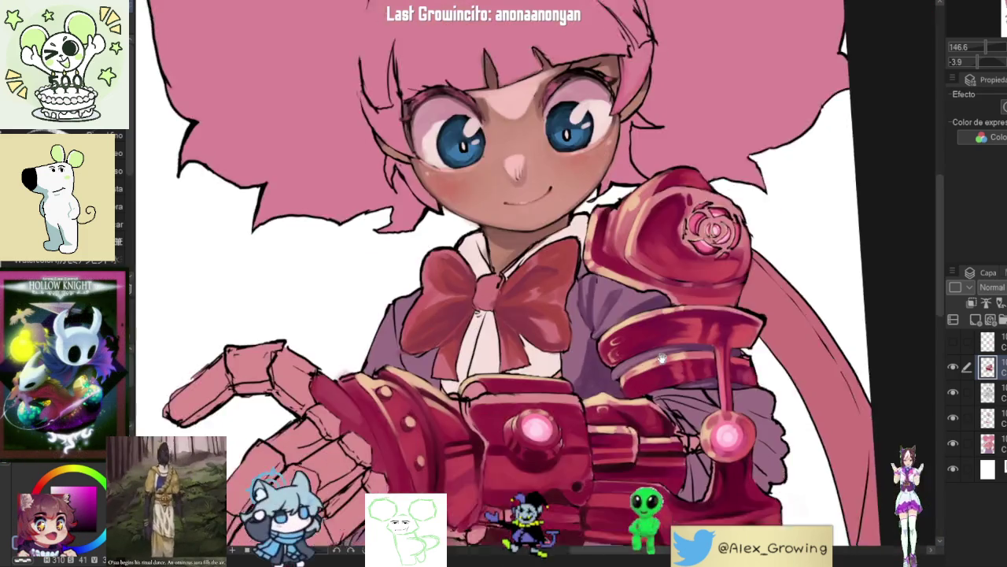
scroll(631, 435, "down", 5)
mouse_move(688, 317)
left_mouse_down()
mouse_move(605, 405)
mouse_move(692, 260)
mouse_move(666, 306)
left_mouse_up()
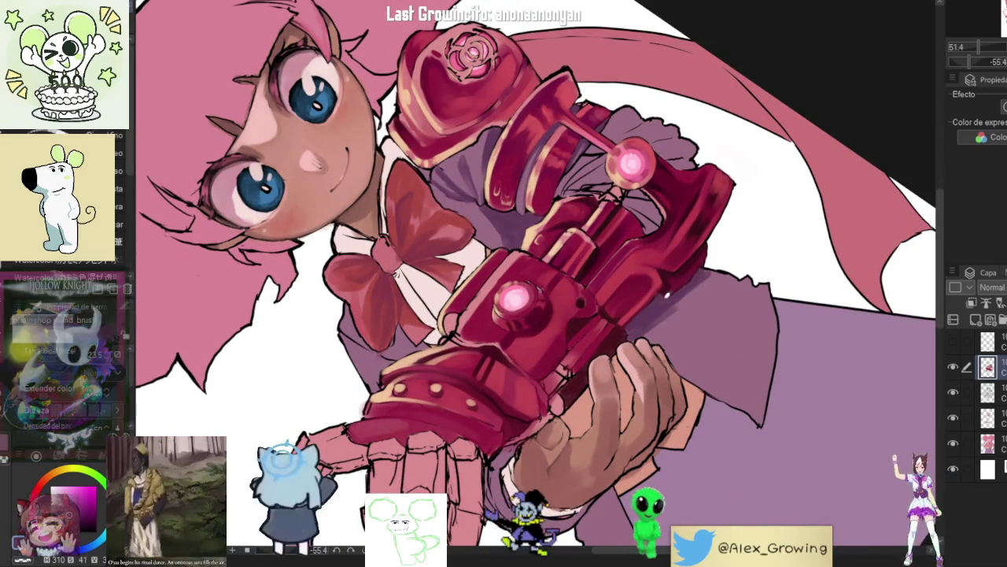
Step: Paint dark purple shadows on the sleeve under the blaster, flipping the canvas view while working
scroll(706, 266, "up", 3)
mouse_move(753, 249)
left_mouse_down()
mouse_move(653, 299)
mouse_move(591, 292)
mouse_move(619, 333)
mouse_move(614, 323)
mouse_move(595, 395)
left_mouse_up()
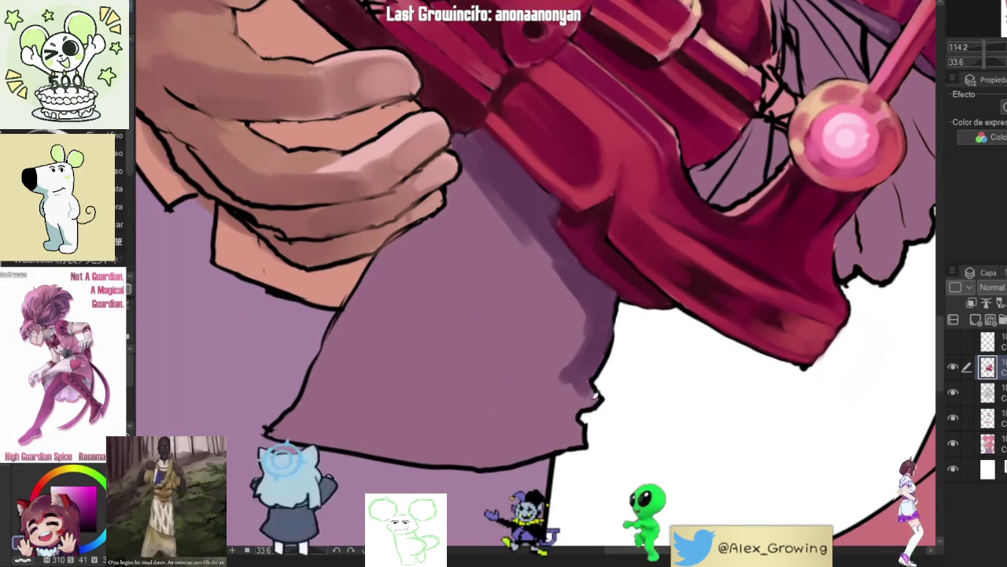
scroll(612, 390, "down", 3)
mouse_move(651, 299)
left_mouse_down()
mouse_move(556, 285)
mouse_move(560, 304)
mouse_move(633, 315)
mouse_move(556, 292)
mouse_move(615, 339)
mouse_move(542, 342)
left_mouse_up()
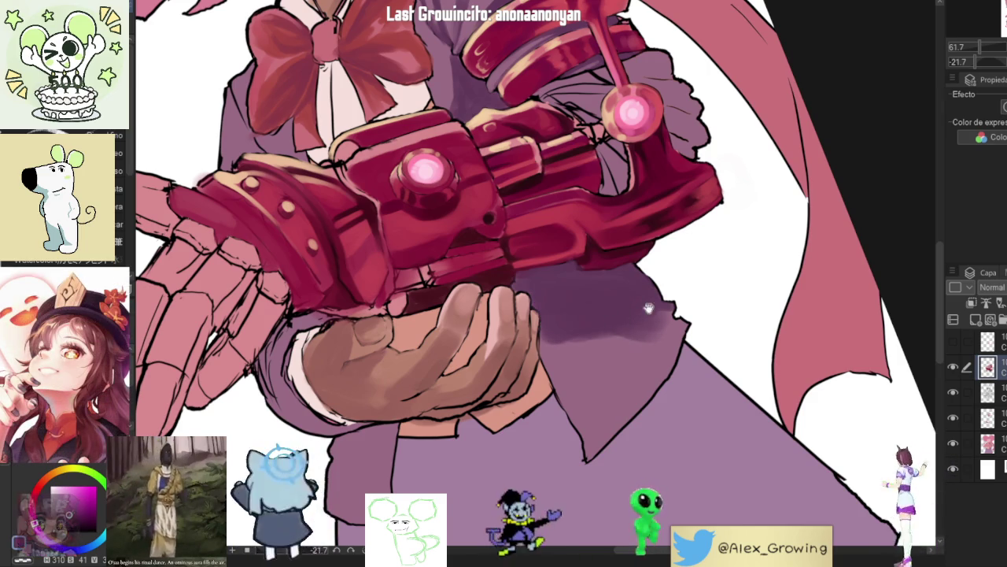
key("h")
left_click_drag(477, 375, 475, 352)
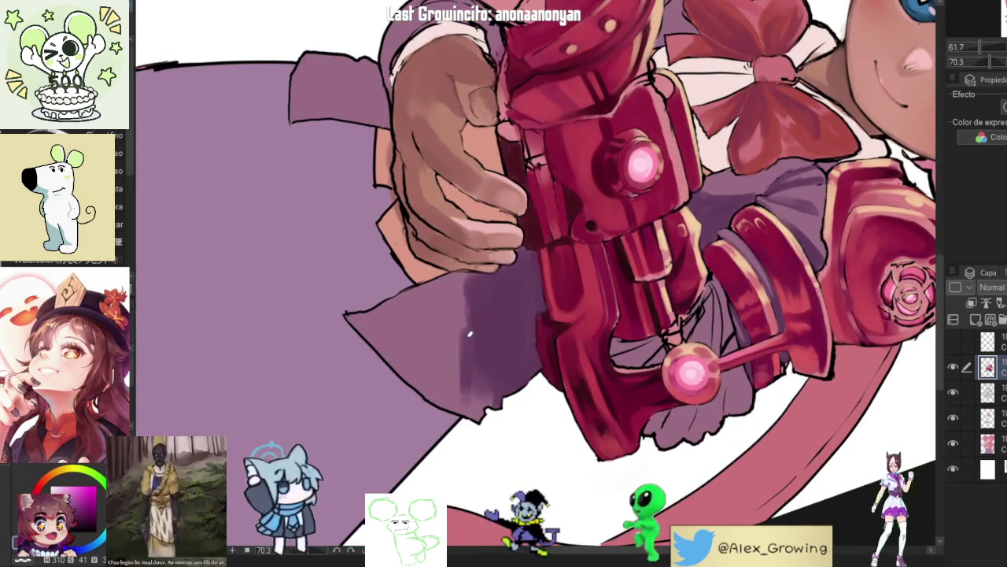
left_click_drag(480, 409, 417, 338)
key("h")
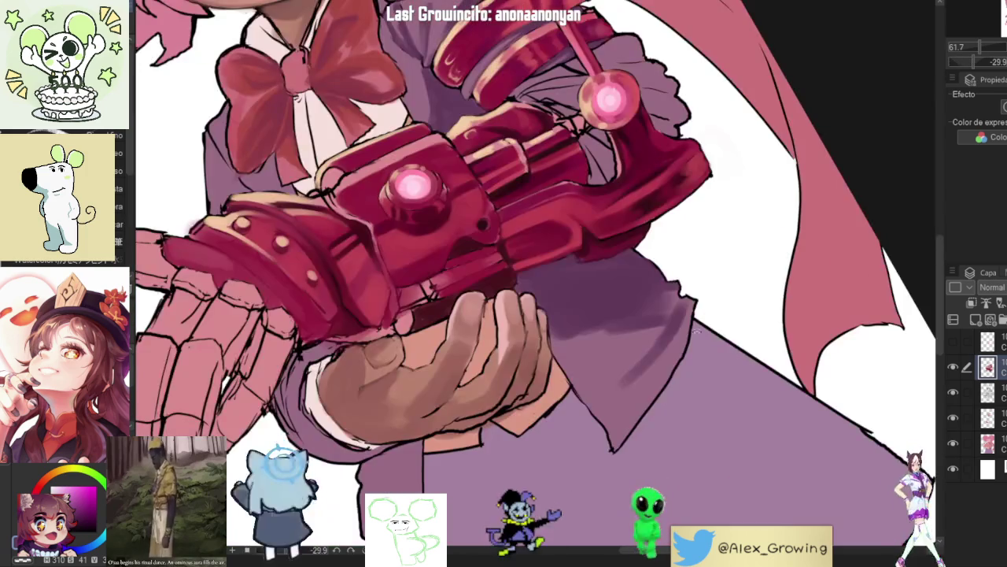
mouse_move(682, 323)
left_mouse_down()
mouse_move(645, 387)
mouse_move(658, 337)
mouse_move(634, 410)
left_mouse_up()
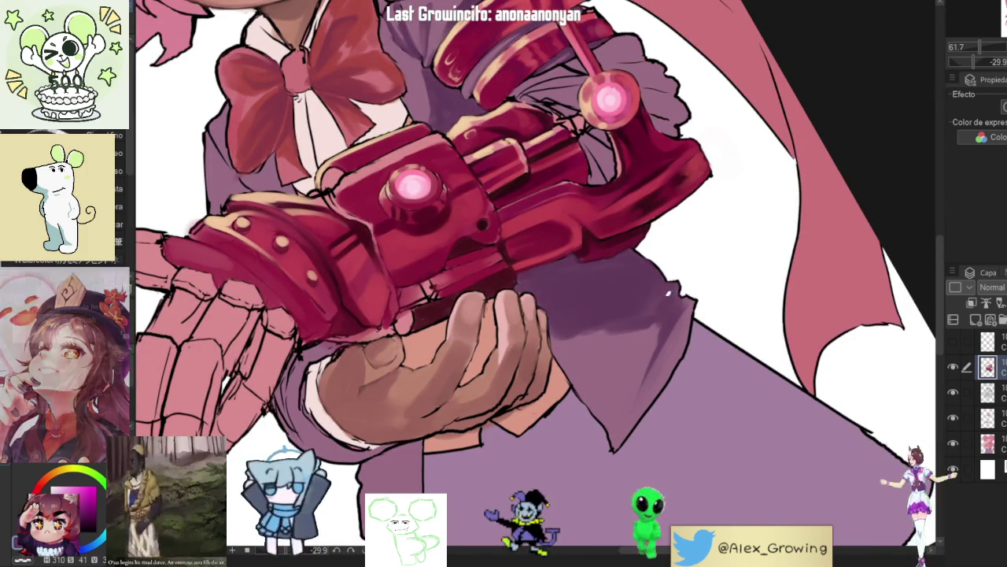
key("h")
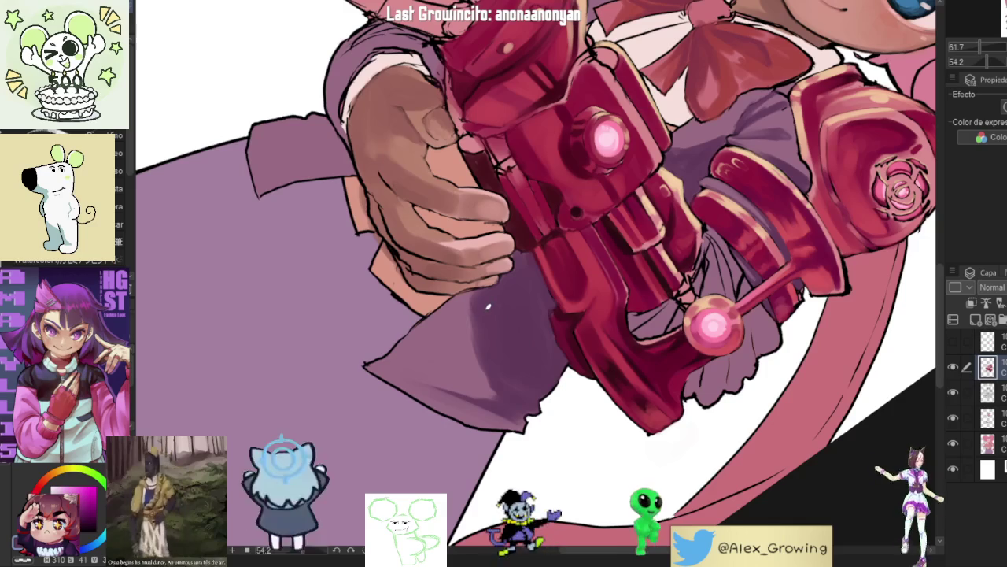
Step: Zoom the canvas in on the hand cradling the cannon and the jacket's lower hem
scroll(501, 306, "down", 3)
scroll(501, 306, "up", 2)
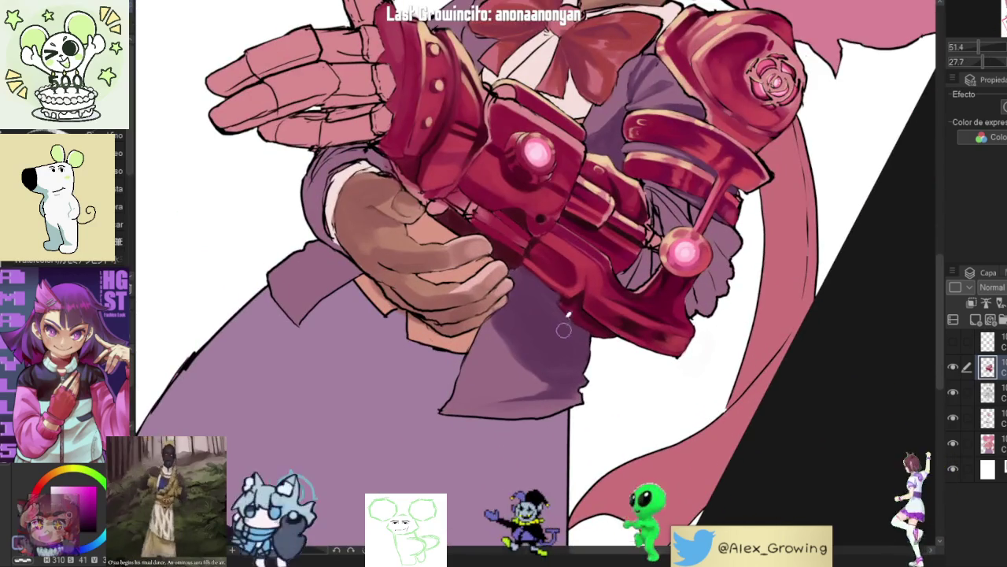
scroll(502, 306, "down", 2)
scroll(664, 307, "down", 2)
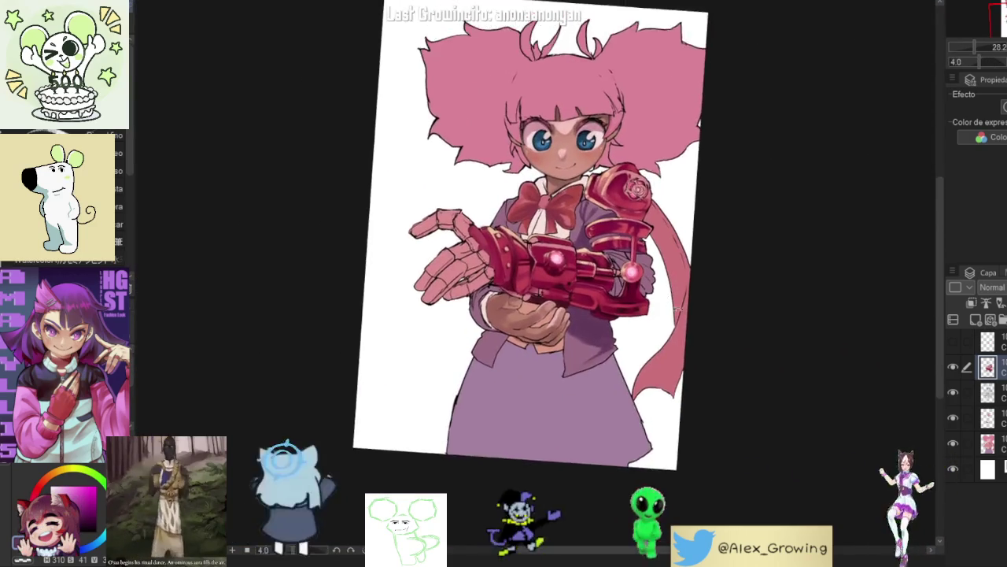
scroll(664, 307, "up", 3)
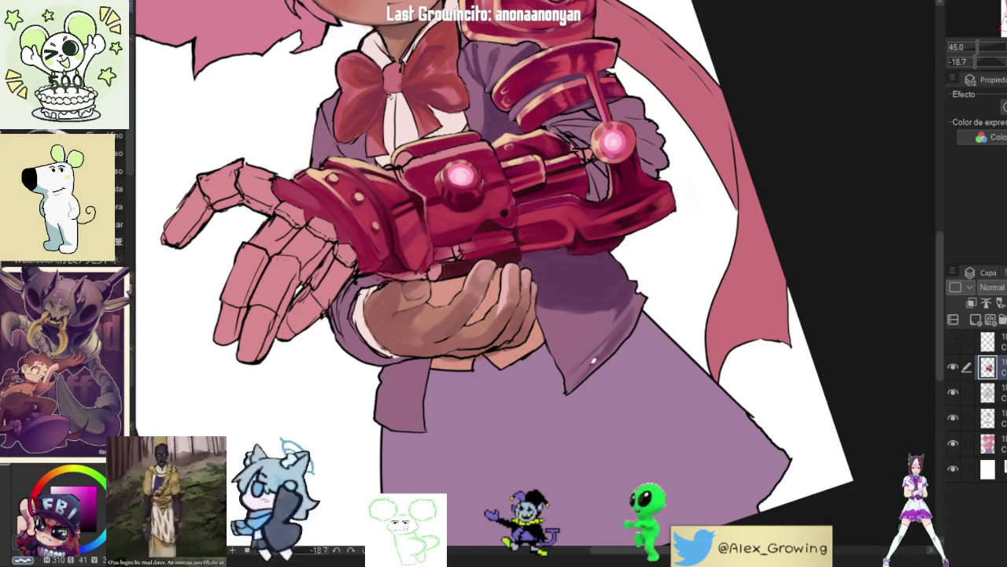
scroll(662, 316, "down", 3)
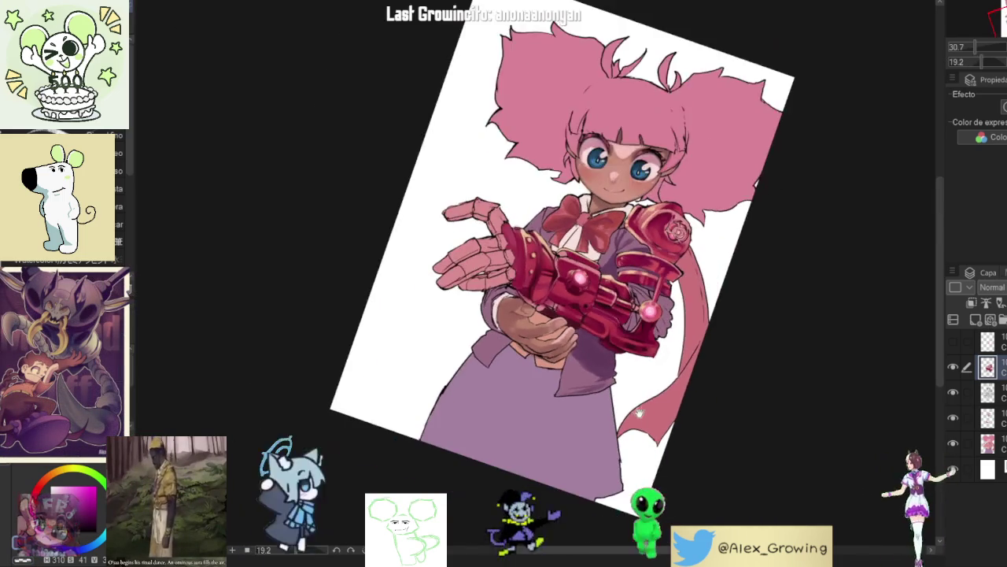
scroll(658, 346, "up", 5)
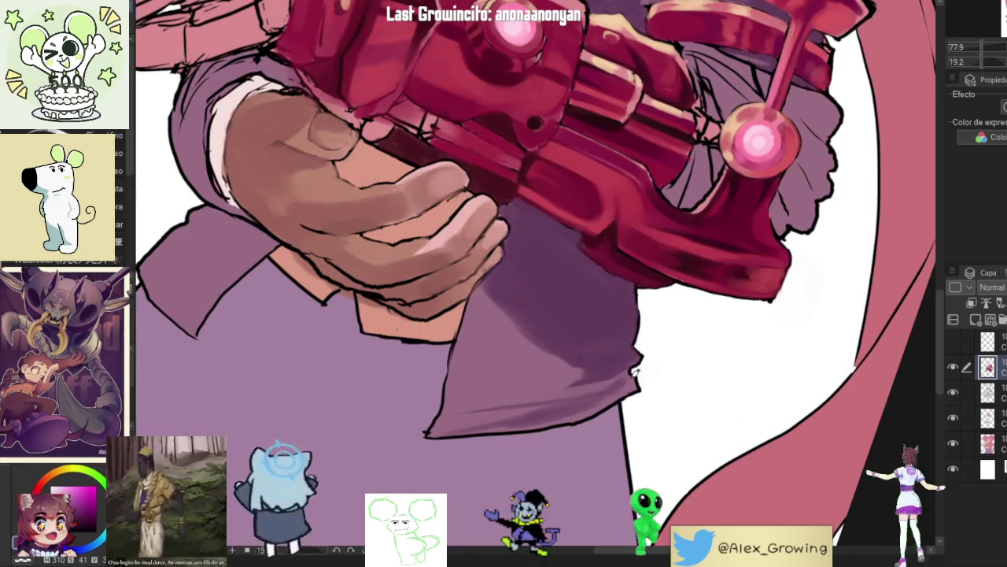
scroll(653, 386, "down", 4)
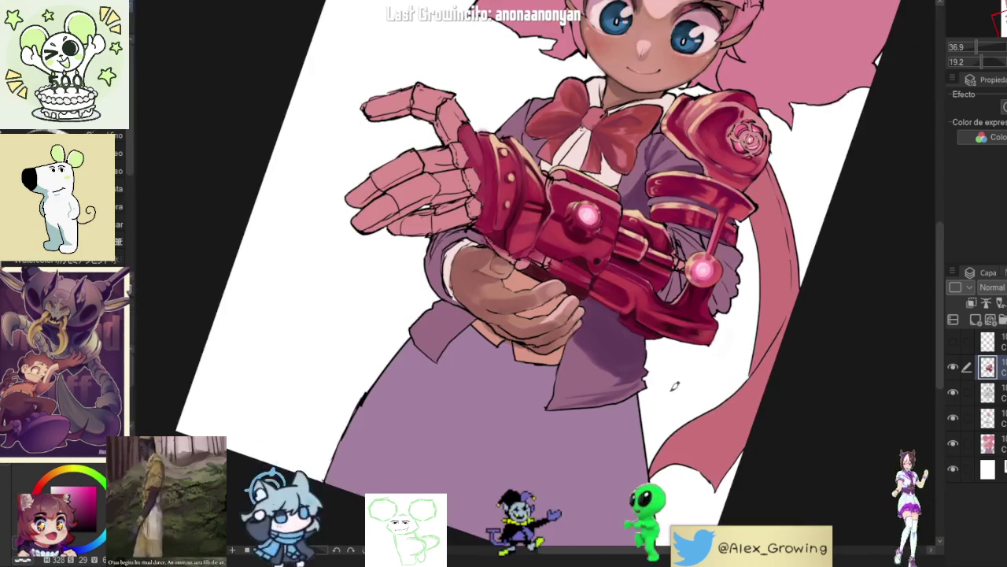
scroll(675, 388, "up", 3)
scroll(679, 335, "up", 3)
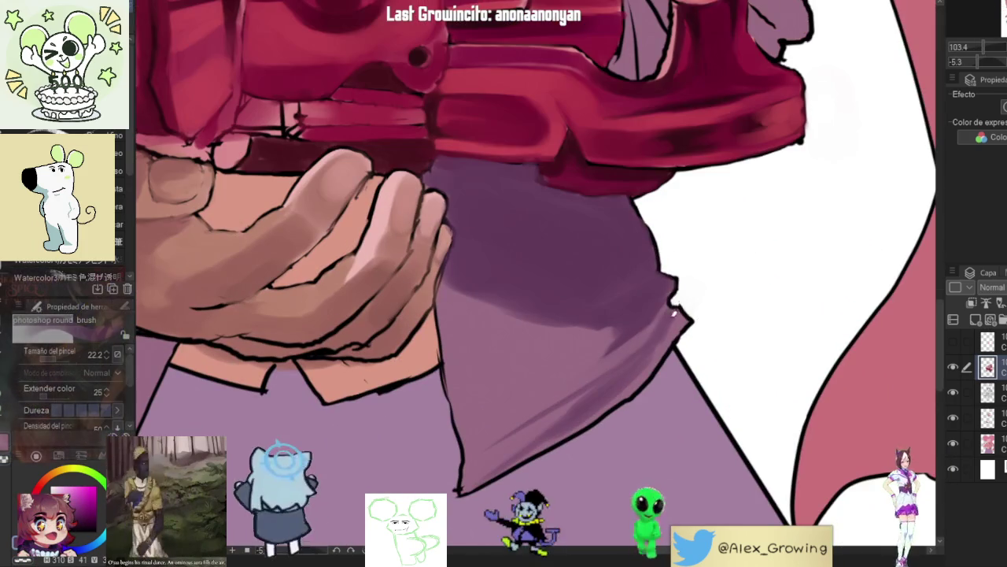
Step: Zoom toward the jacket's pointed corner beside the orb and rotate the canvas view
scroll(696, 274, "down", 5)
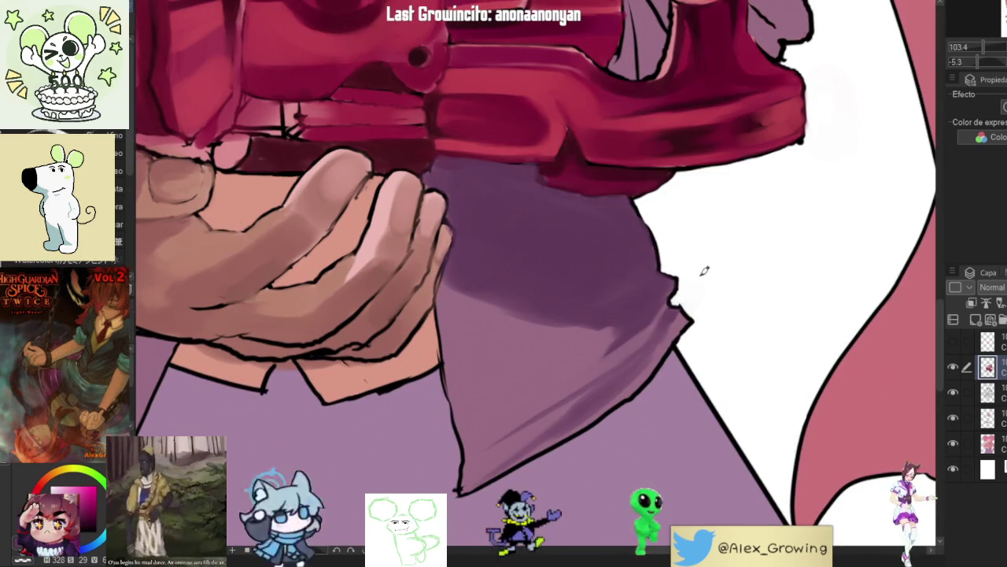
scroll(654, 355, "up", 3)
scroll(450, 298, "up", 3)
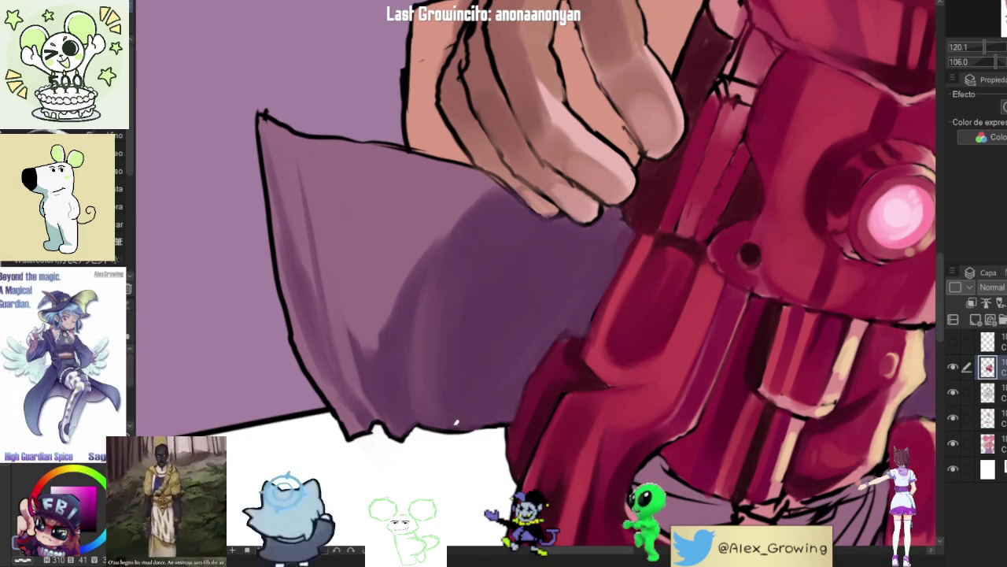
mouse_move(509, 310)
left_mouse_down()
mouse_move(692, 316)
mouse_move(711, 270)
left_mouse_up()
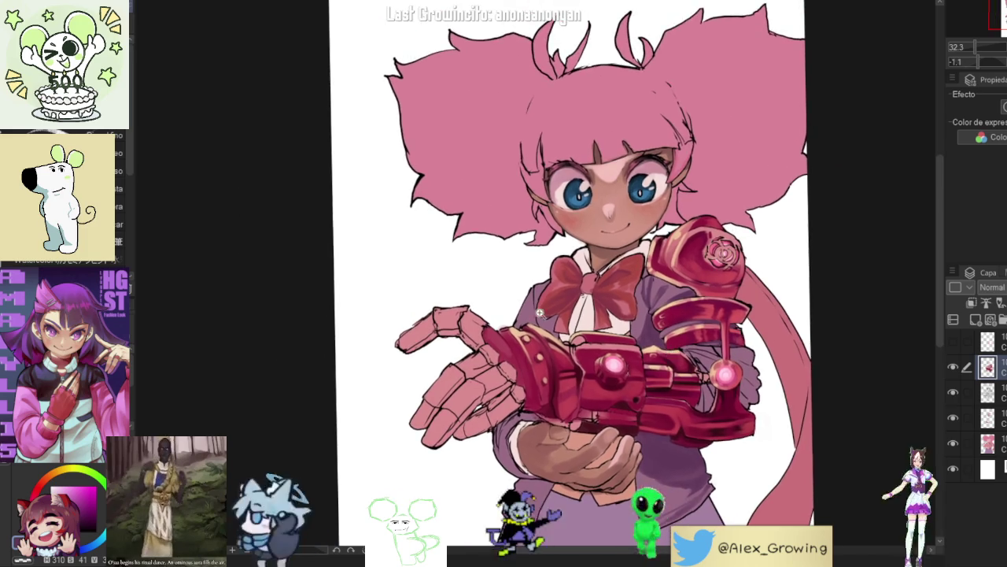
Step: Brush two dark strokes along the purple sleeve's left edge, then fit and tilt the view to review
scroll(605, 363, "up", 3)
mouse_move(604, 363)
left_mouse_down()
mouse_move(591, 370)
mouse_move(589, 338)
mouse_move(600, 379)
left_mouse_up()
left_click_drag(590, 338, 591, 308)
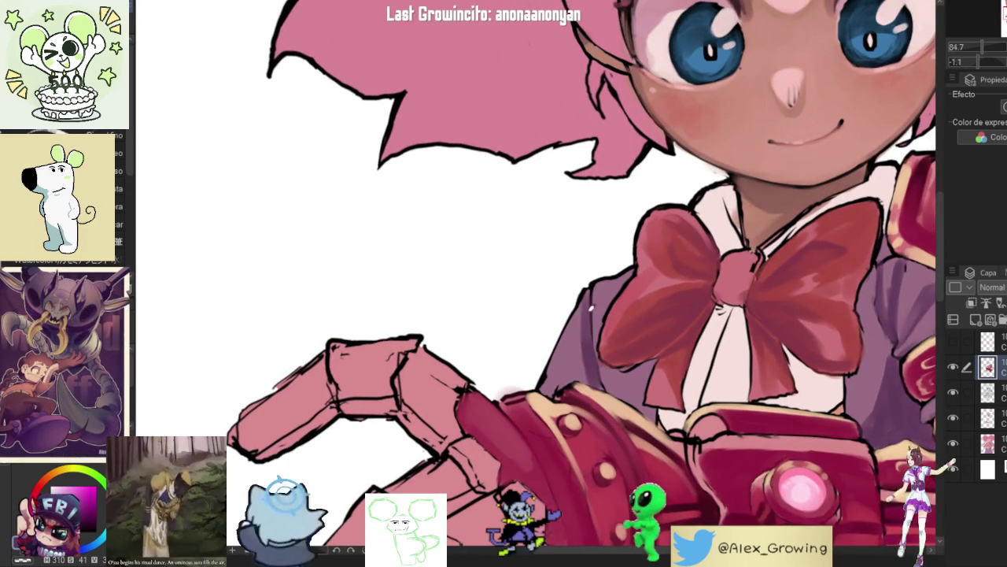
key("ctrl+0")
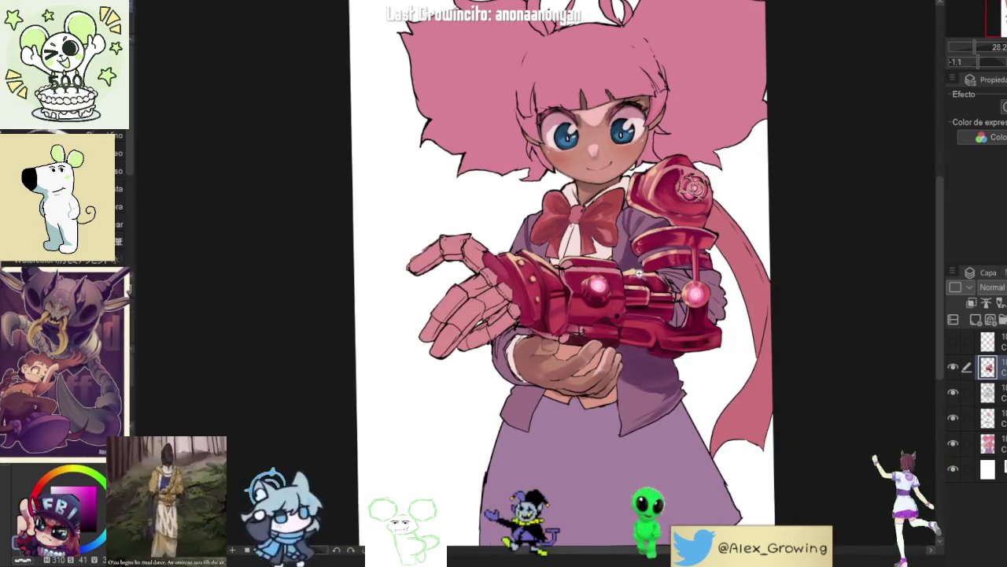
scroll(615, 368, "down", 2)
scroll(616, 368, "up", 1)
mouse_move(688, 296)
left_mouse_down()
mouse_move(657, 293)
mouse_move(724, 265)
mouse_move(693, 276)
left_mouse_up()
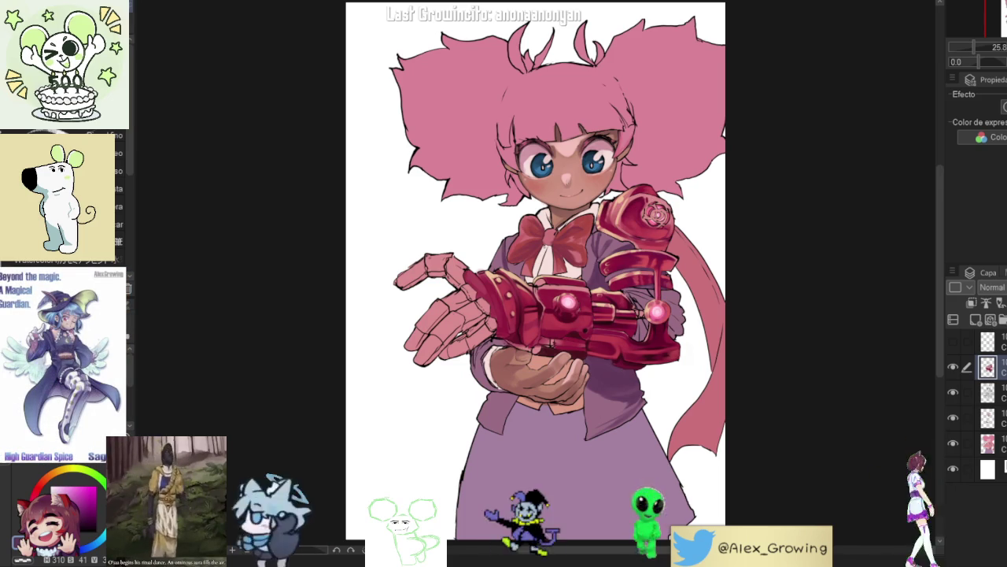
scroll(739, 287, "up", 2)
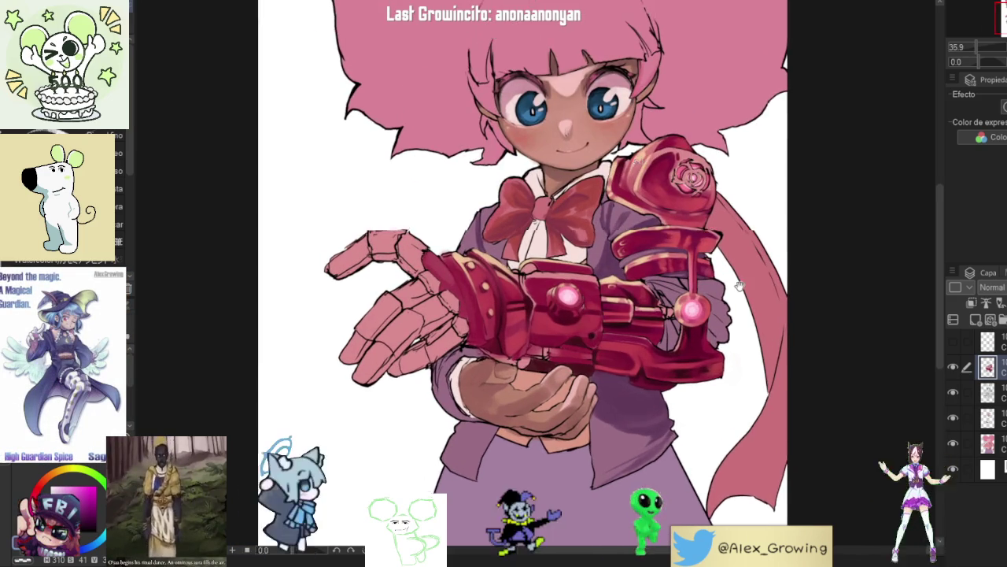
scroll(740, 287, "up", 4)
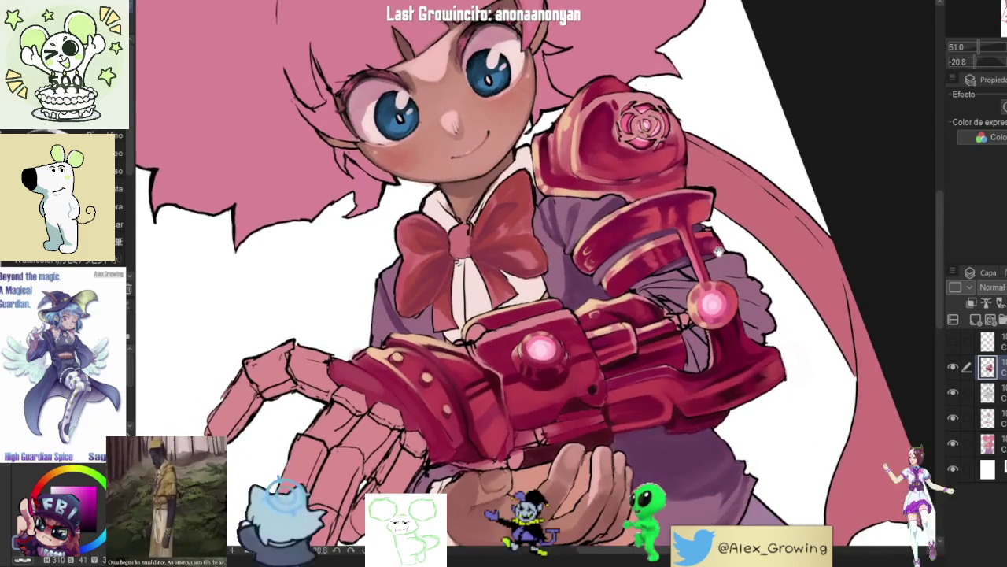
left_click_drag(718, 250, 626, 291)
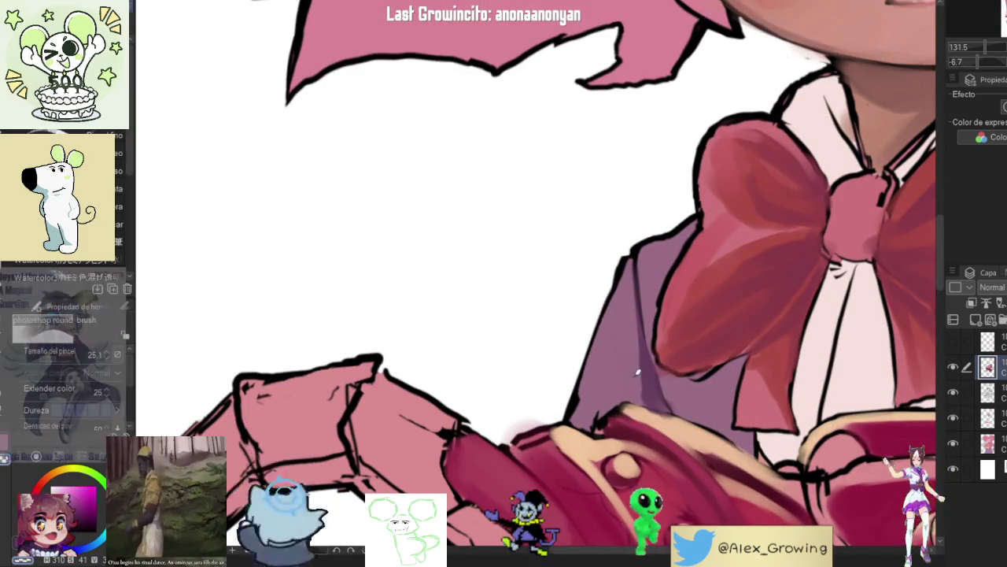
left_click_drag(637, 372, 598, 324)
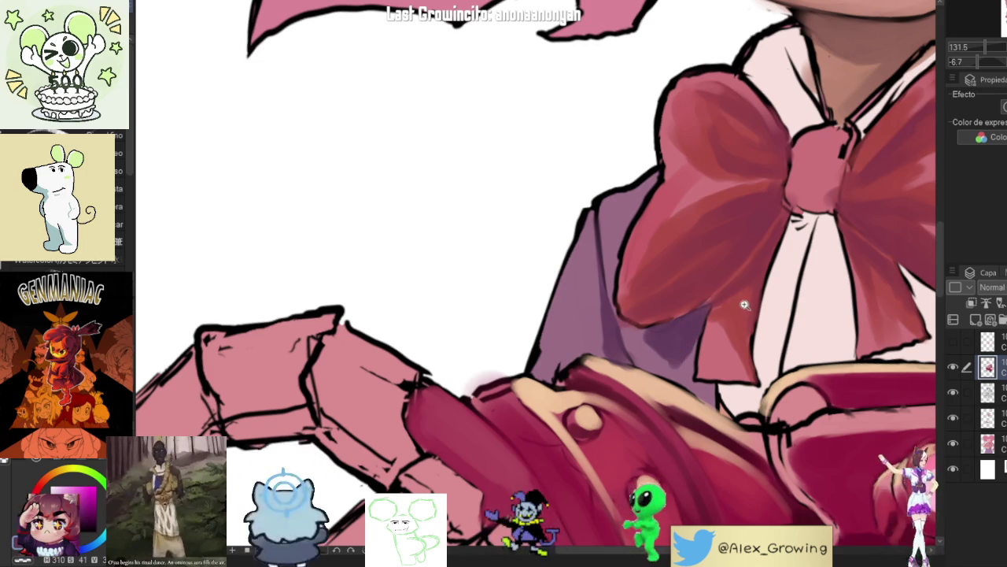
scroll(744, 305, "down", 5)
scroll(669, 334, "up", 5)
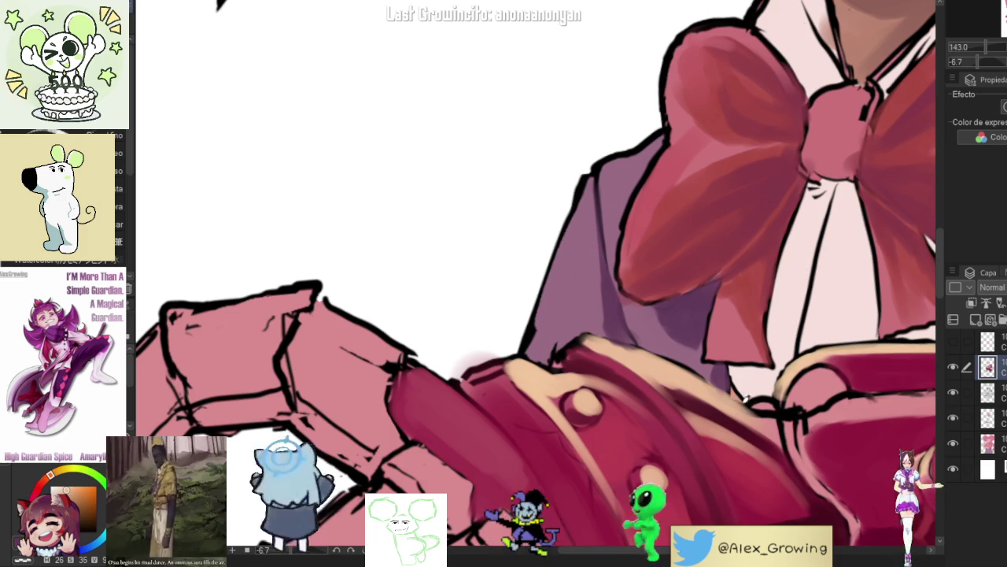
scroll(730, 395, "down", 5)
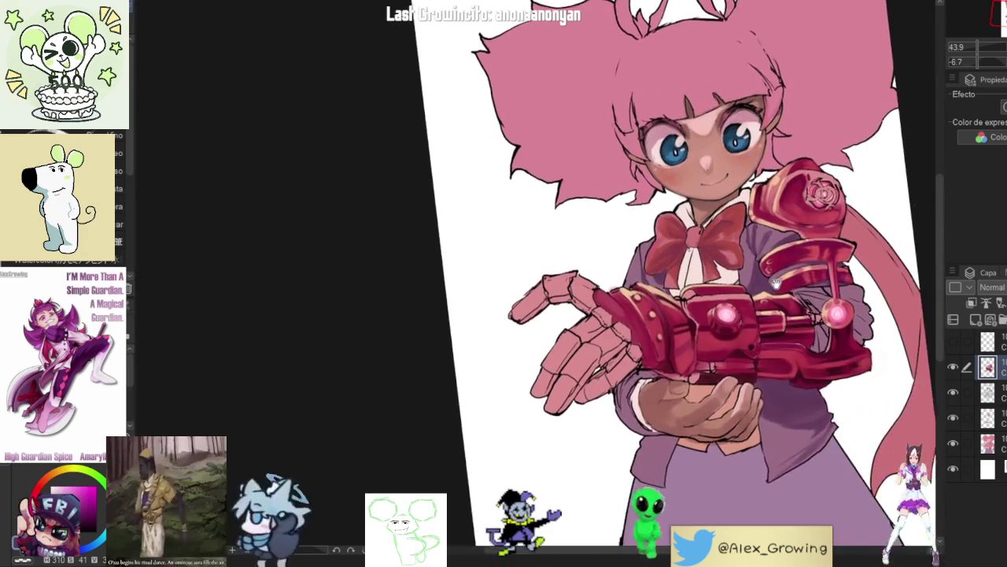
Step: Brush dark purple shading and a light grey stroke across the sleeve's left edge and cuff
mouse_move(776, 284)
left_mouse_down()
mouse_move(661, 244)
mouse_move(598, 236)
mouse_move(550, 259)
mouse_move(598, 284)
left_mouse_up()
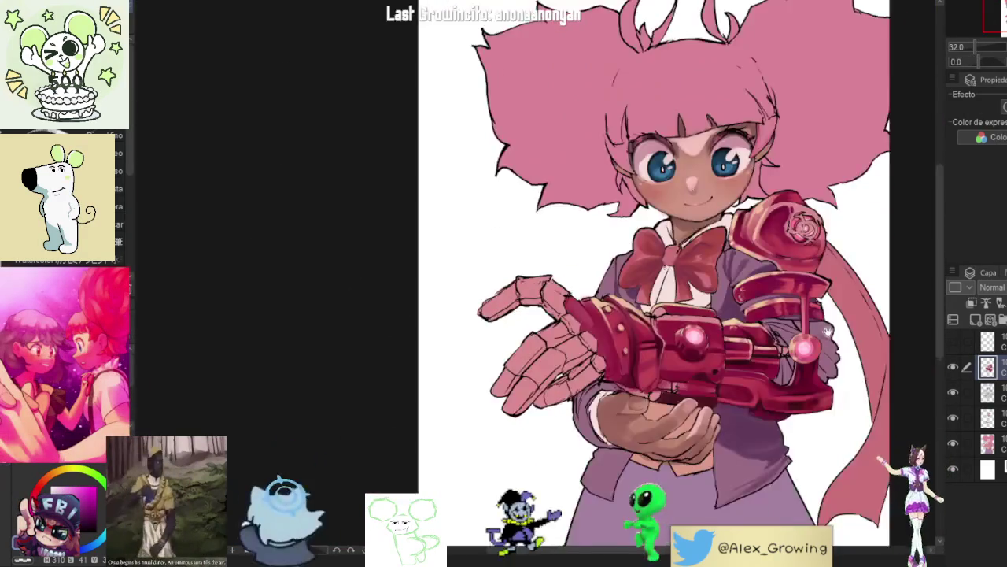
scroll(688, 423, "up", 8)
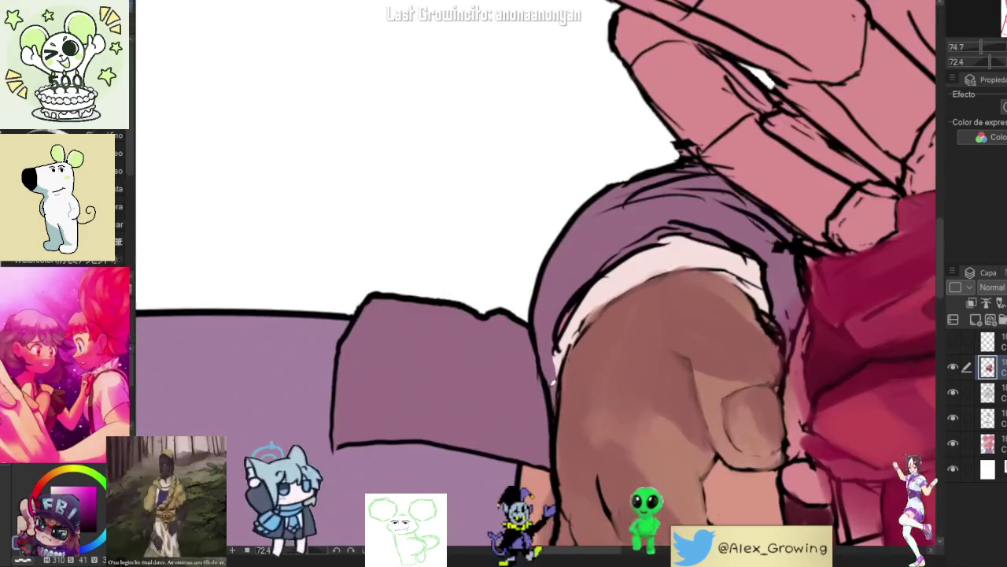
mouse_move(547, 441)
left_mouse_down()
mouse_move(529, 352)
mouse_move(540, 396)
mouse_move(525, 394)
mouse_move(526, 329)
mouse_move(511, 428)
mouse_move(525, 429)
left_mouse_up()
left_click_drag(510, 387, 512, 419)
mouse_move(532, 379)
left_mouse_down()
mouse_move(666, 295)
mouse_move(578, 362)
mouse_move(595, 404)
left_mouse_up()
left_click_drag(516, 324, 505, 378)
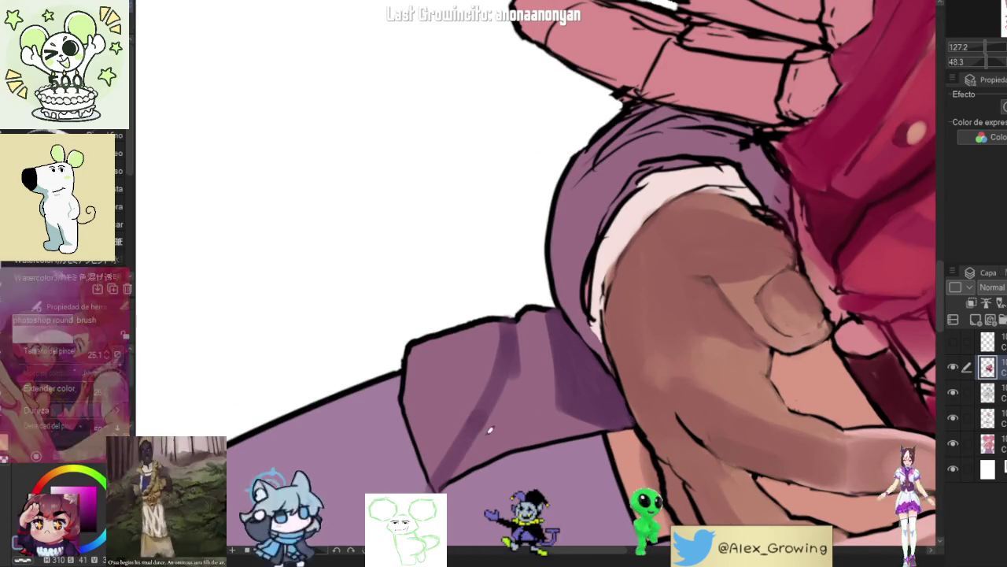
mouse_move(612, 417)
left_mouse_down()
mouse_move(512, 353)
mouse_move(519, 317)
left_mouse_up()
mouse_move(514, 379)
left_mouse_down()
mouse_move(511, 326)
mouse_move(465, 448)
mouse_move(691, 250)
mouse_move(685, 299)
mouse_move(644, 381)
left_mouse_up()
Step: Reframe the view on the cuff and darken its lower part
mouse_move(631, 323)
left_mouse_down()
mouse_move(637, 367)
mouse_move(654, 382)
mouse_move(642, 343)
mouse_move(607, 299)
left_mouse_up()
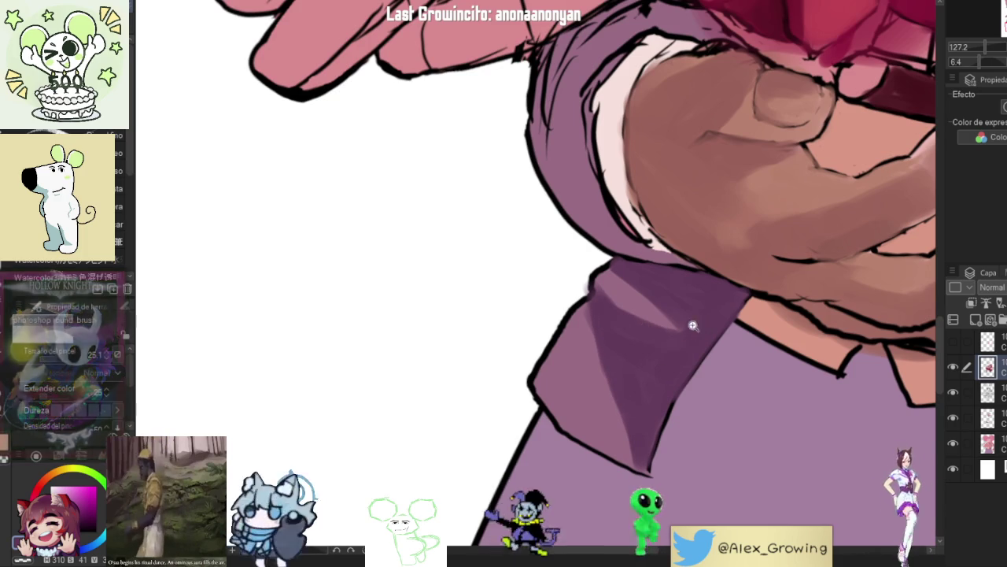
scroll(690, 326, "down", 5)
scroll(710, 313, "up", 5)
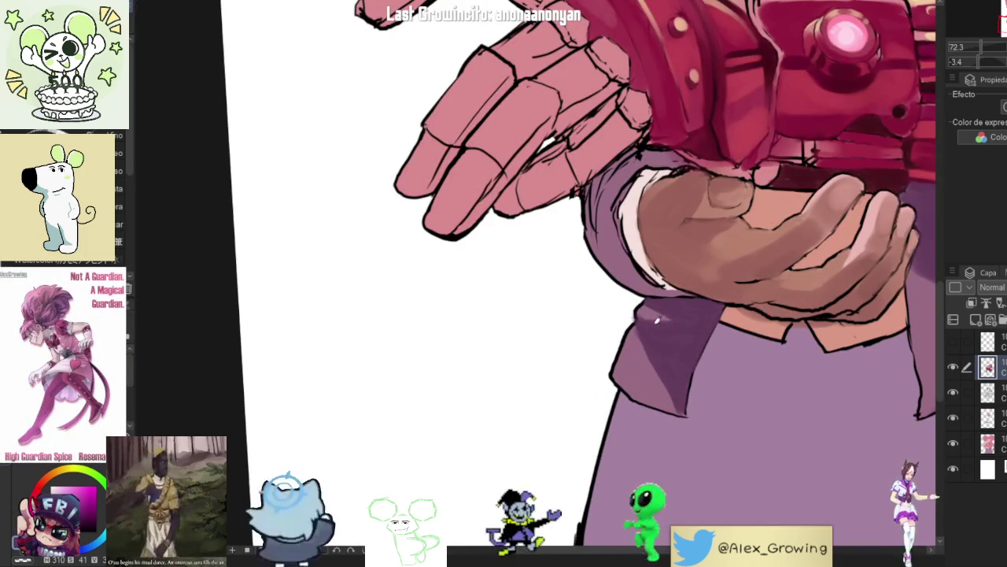
scroll(711, 322, "down", 5)
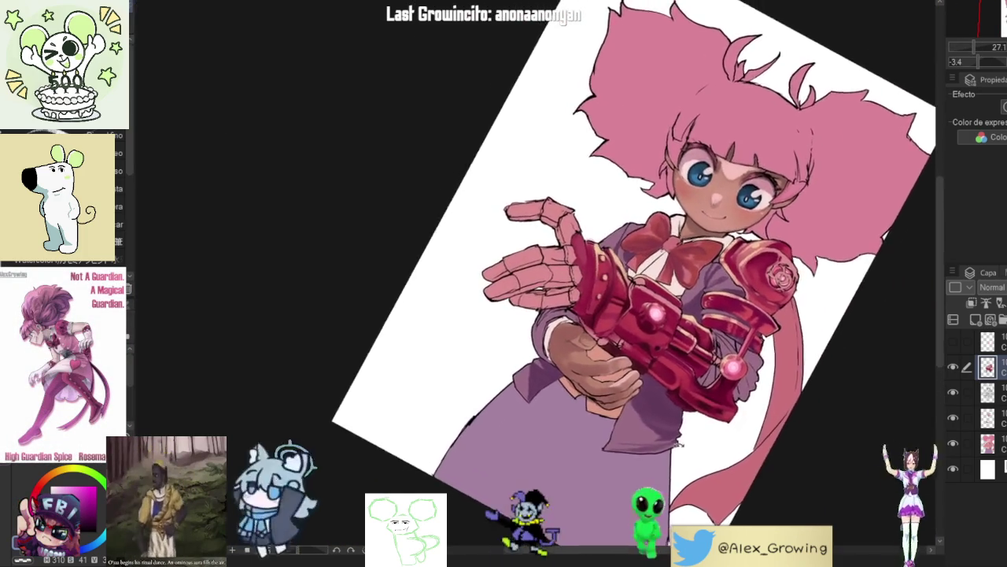
scroll(659, 365, "up", 5)
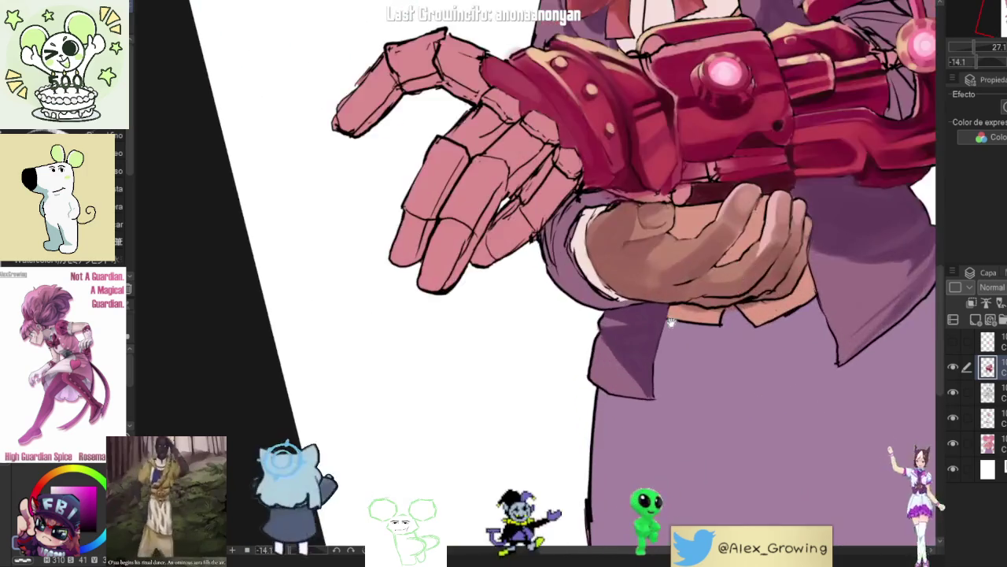
scroll(599, 395, "up", 4)
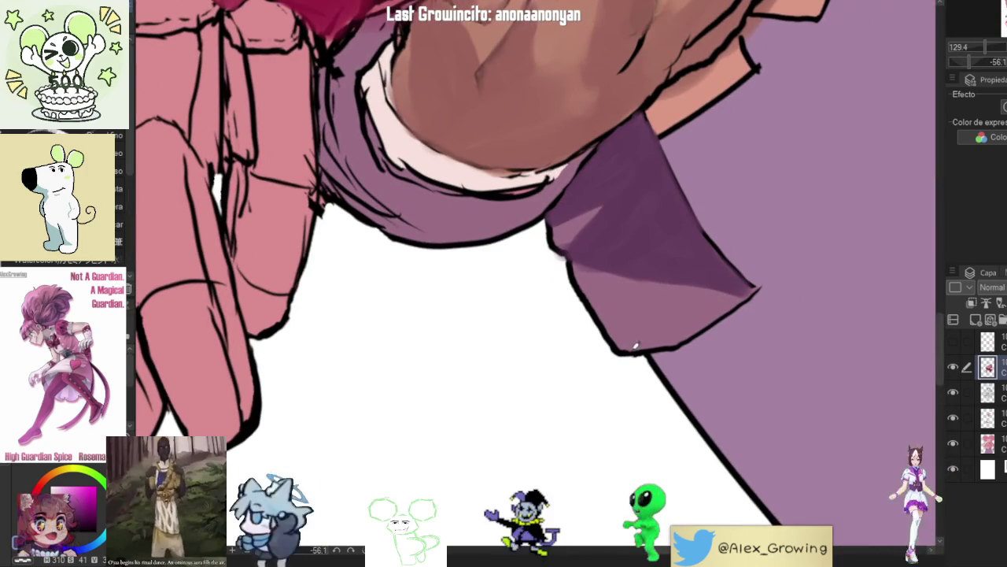
mouse_move(676, 299)
left_mouse_down()
mouse_move(668, 330)
mouse_move(696, 295)
mouse_move(693, 313)
mouse_move(722, 309)
left_mouse_up()
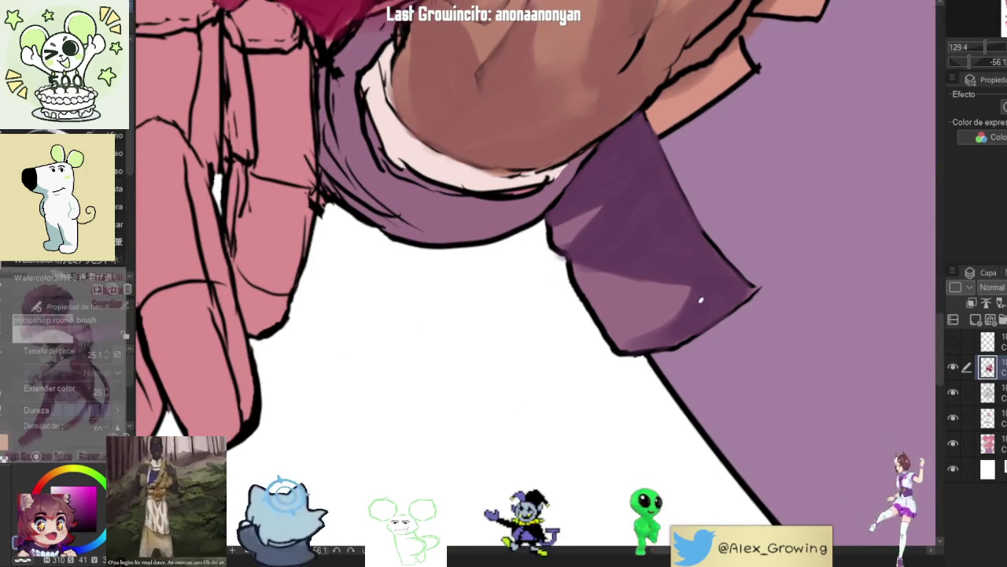
scroll(674, 315, "down", 5)
scroll(673, 397, "down", 1)
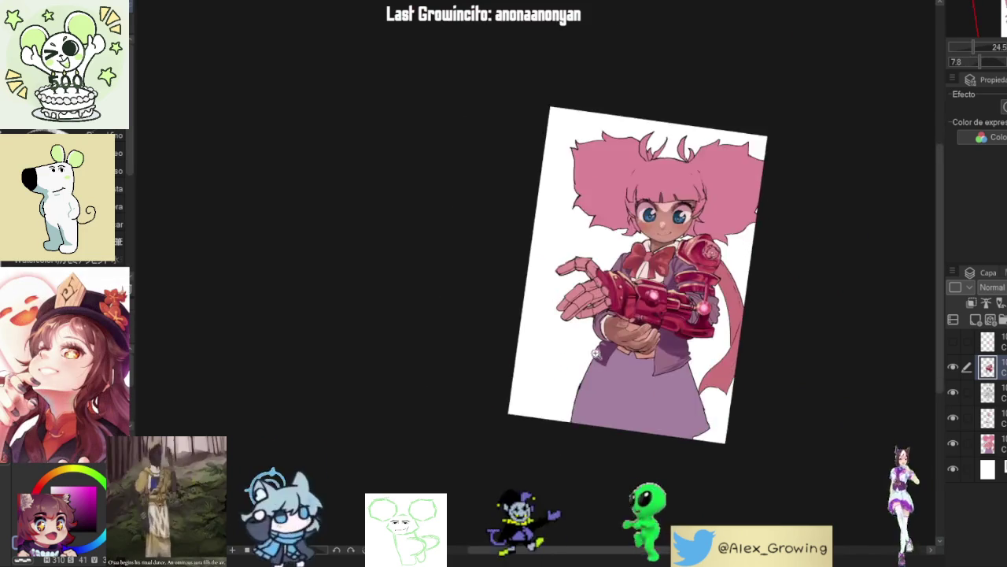
scroll(630, 338, "up", 4)
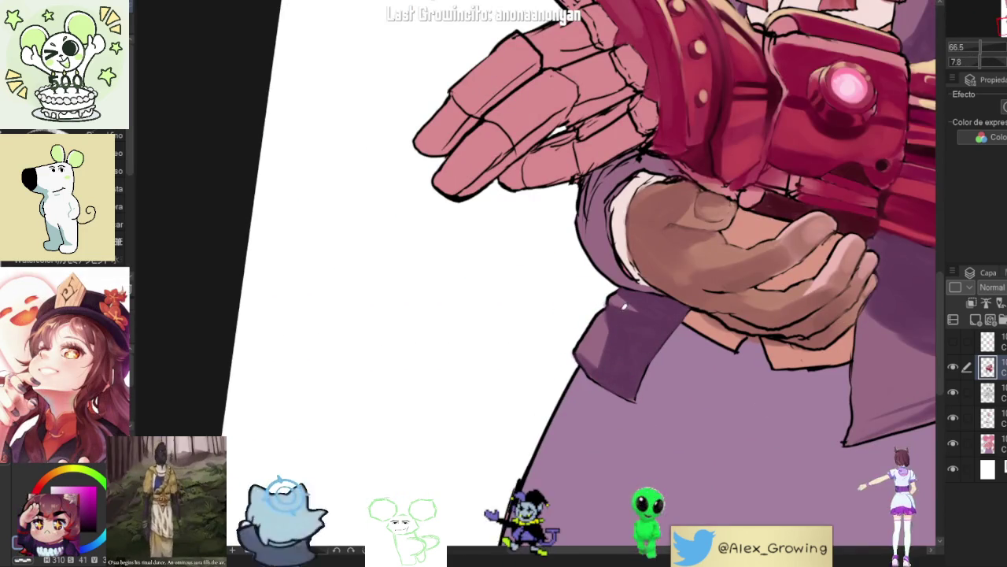
scroll(623, 305, "down", 5)
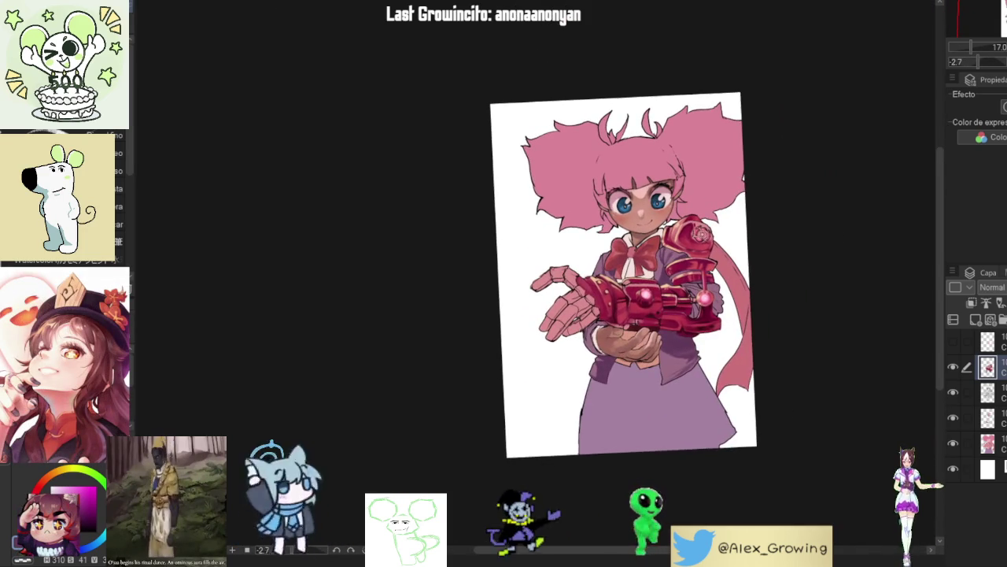
key("ctrl+0")
key("h")
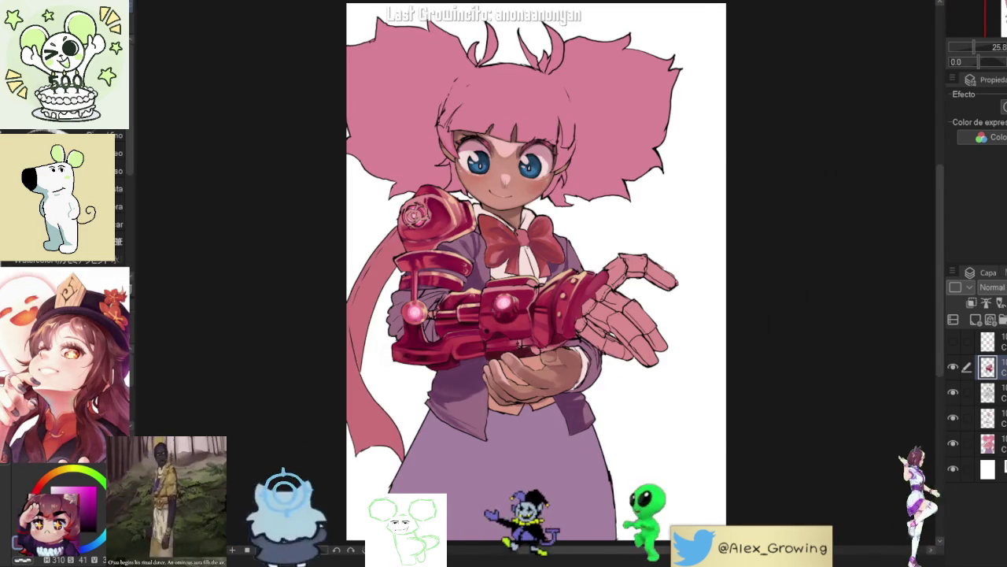
key("h")
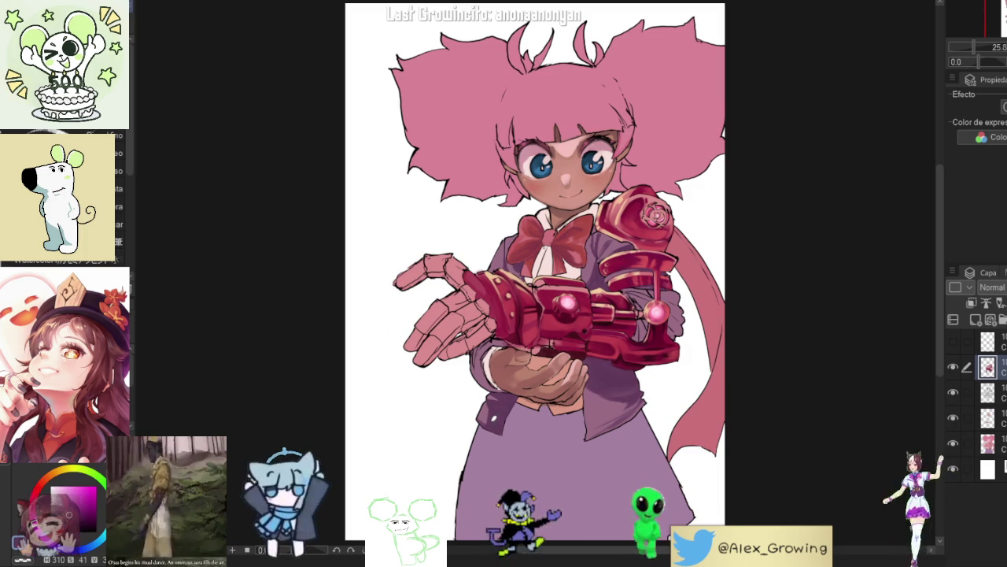